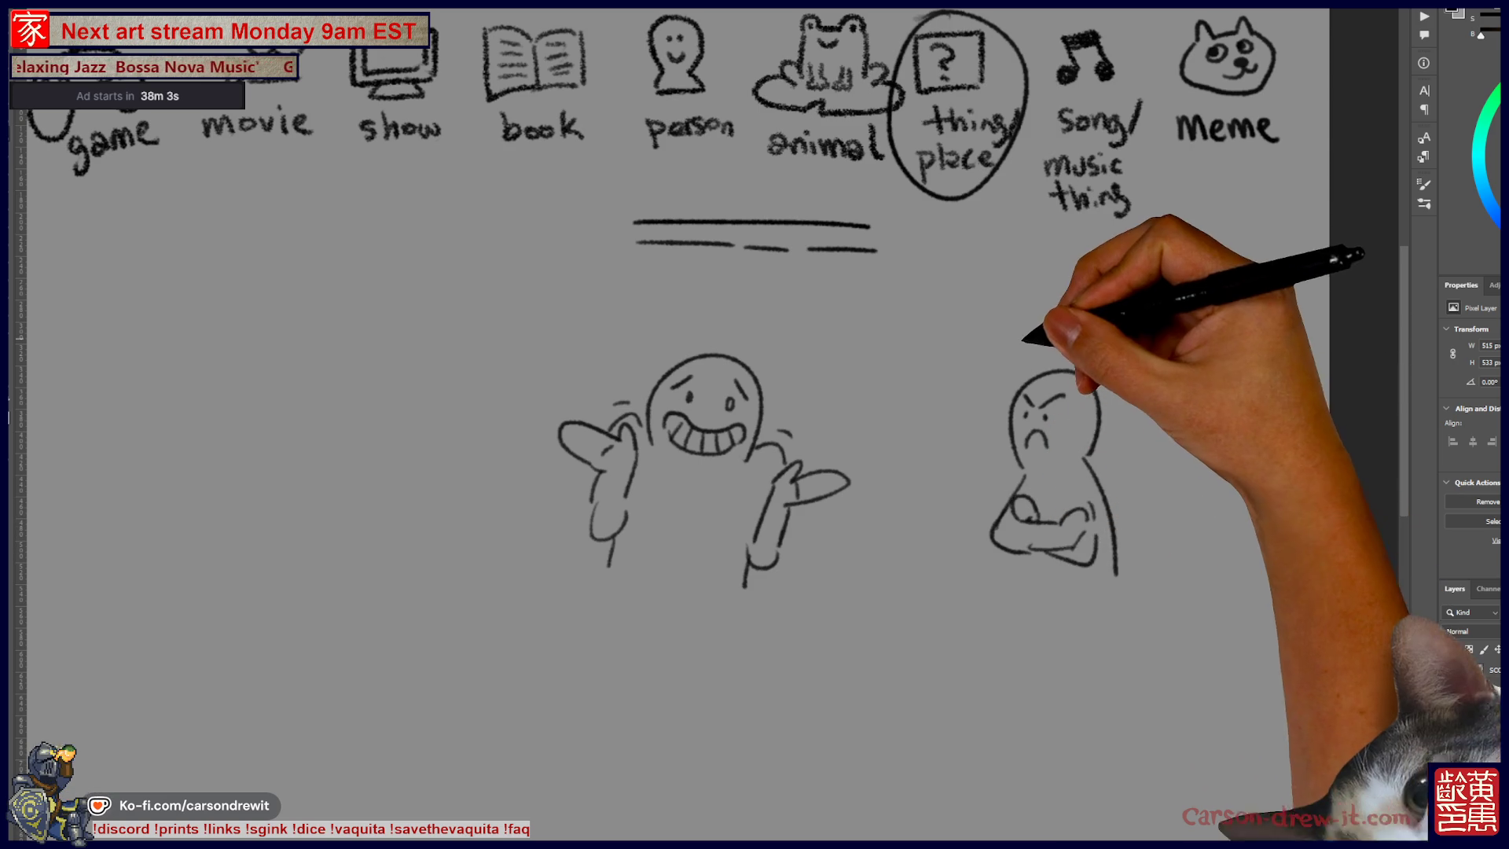
Scribble a frustration cloud above the angry figure, undoing a stray short stroke.
left_click_drag(1015, 346, 1029, 326)
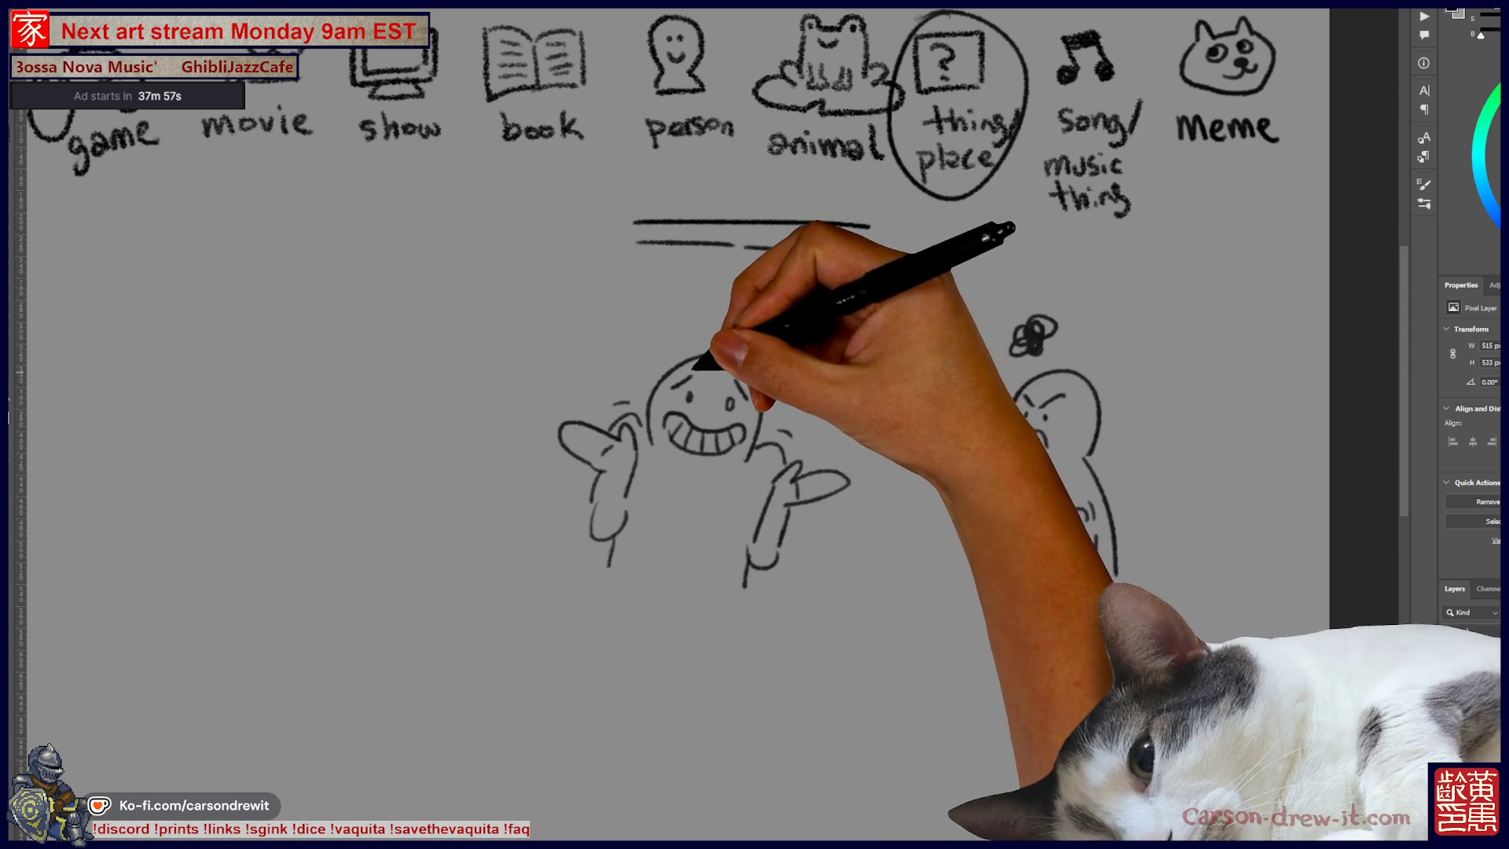
left_click_drag(731, 275, 727, 310)
key("ctrl+z")
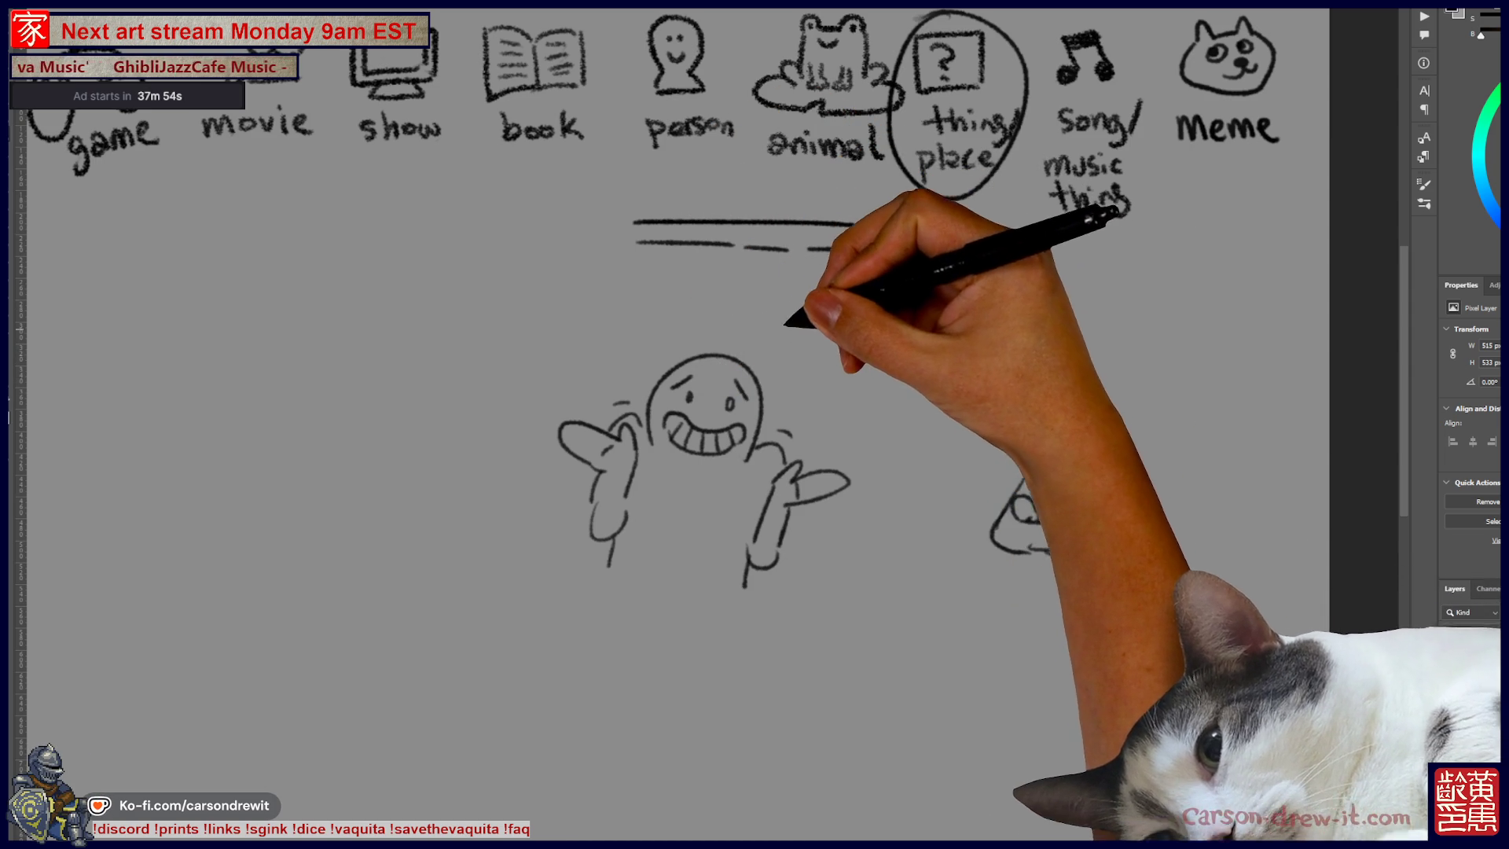
Start the speech-bubble outline above the grinning figure and undo a stray bottom squiggle.
mouse_move(660, 293)
left_mouse_down()
mouse_move(786, 316)
mouse_move(892, 295)
left_mouse_up()
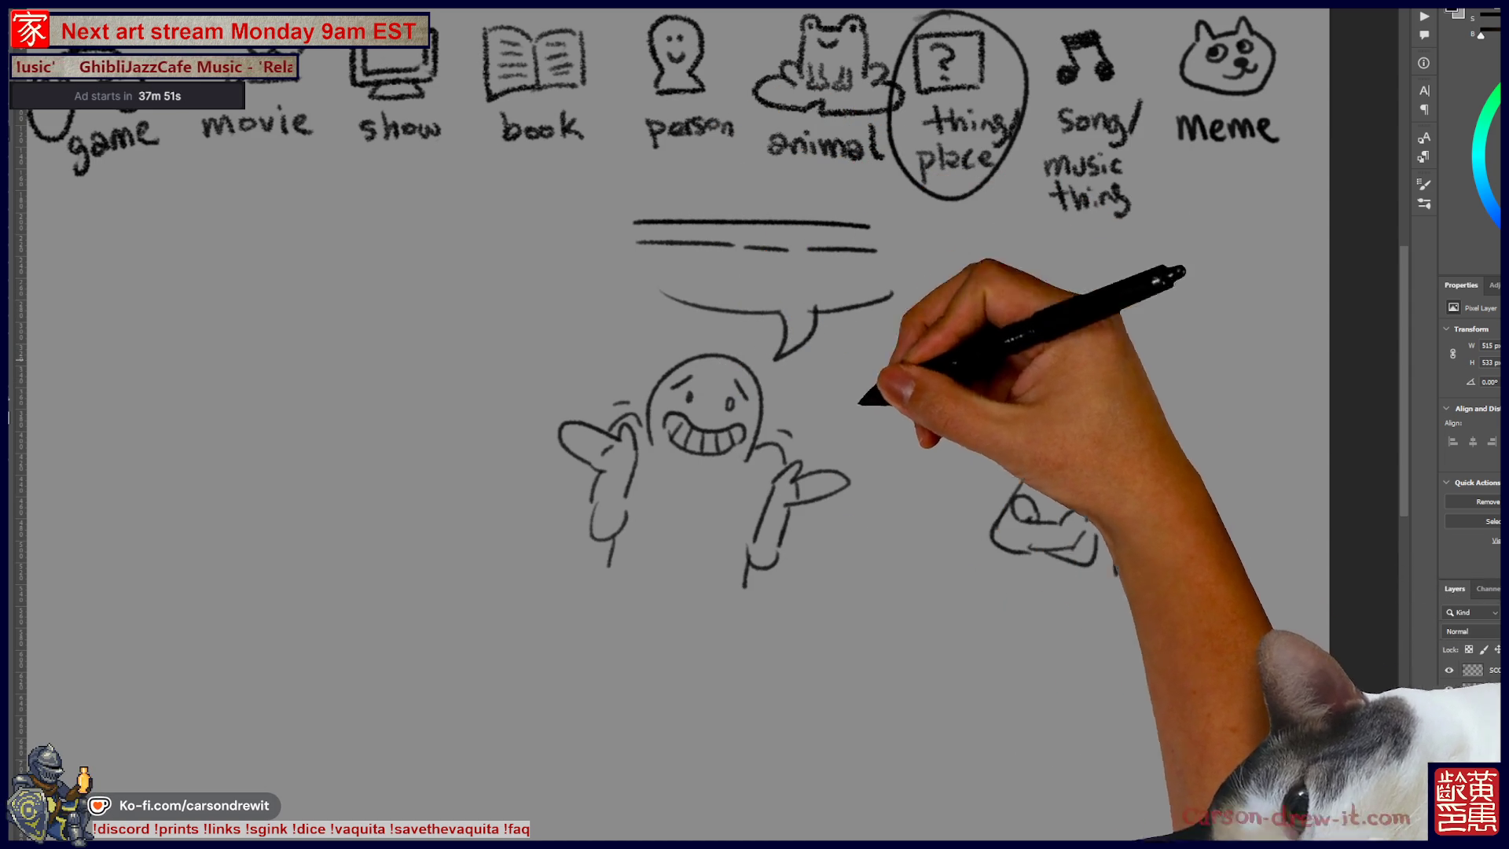
left_click_drag(903, 597, 884, 620)
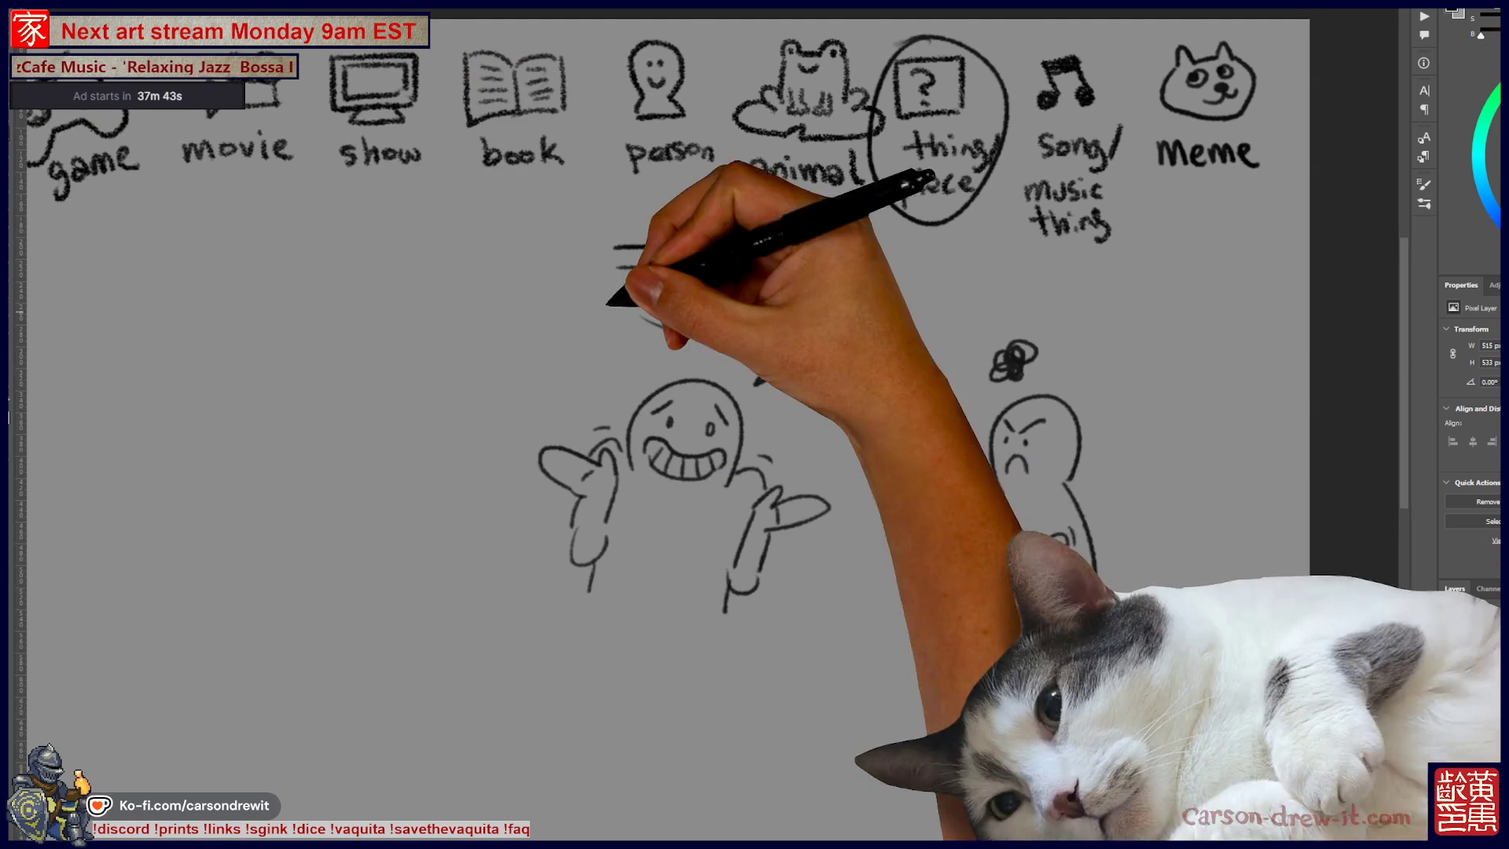
mouse_move(938, 727)
left_mouse_down()
mouse_move(879, 686)
mouse_move(810, 698)
mouse_move(833, 727)
mouse_move(859, 705)
mouse_move(790, 742)
mouse_move(823, 747)
mouse_move(782, 717)
mouse_move(858, 699)
mouse_move(811, 698)
left_mouse_up()
key("ctrl+z")
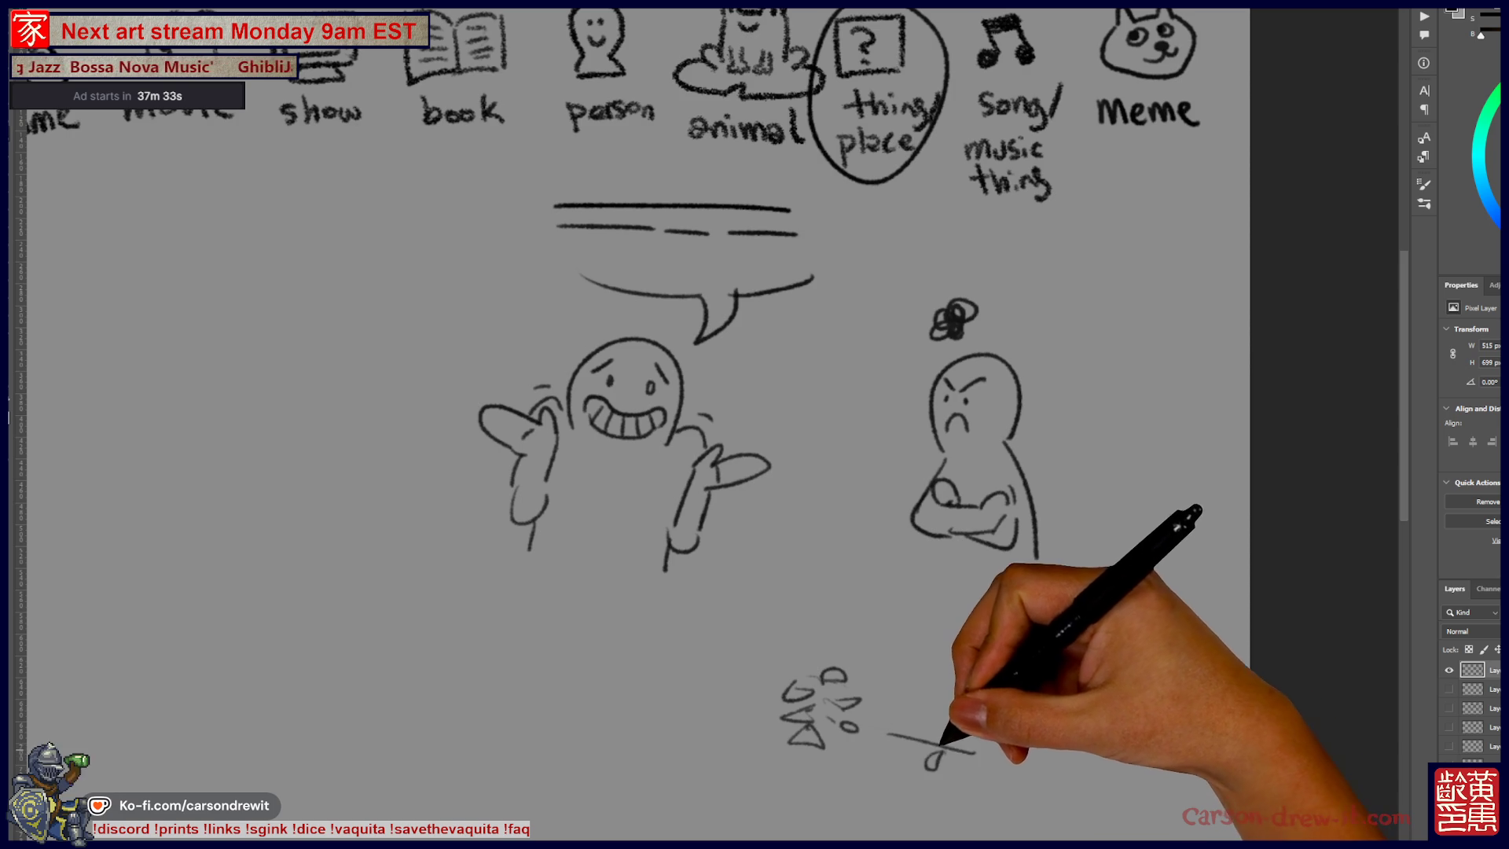
Add curly and triangle doodles at the bottom and draw legs and feet on both figures.
left_click_drag(1017, 745, 998, 757)
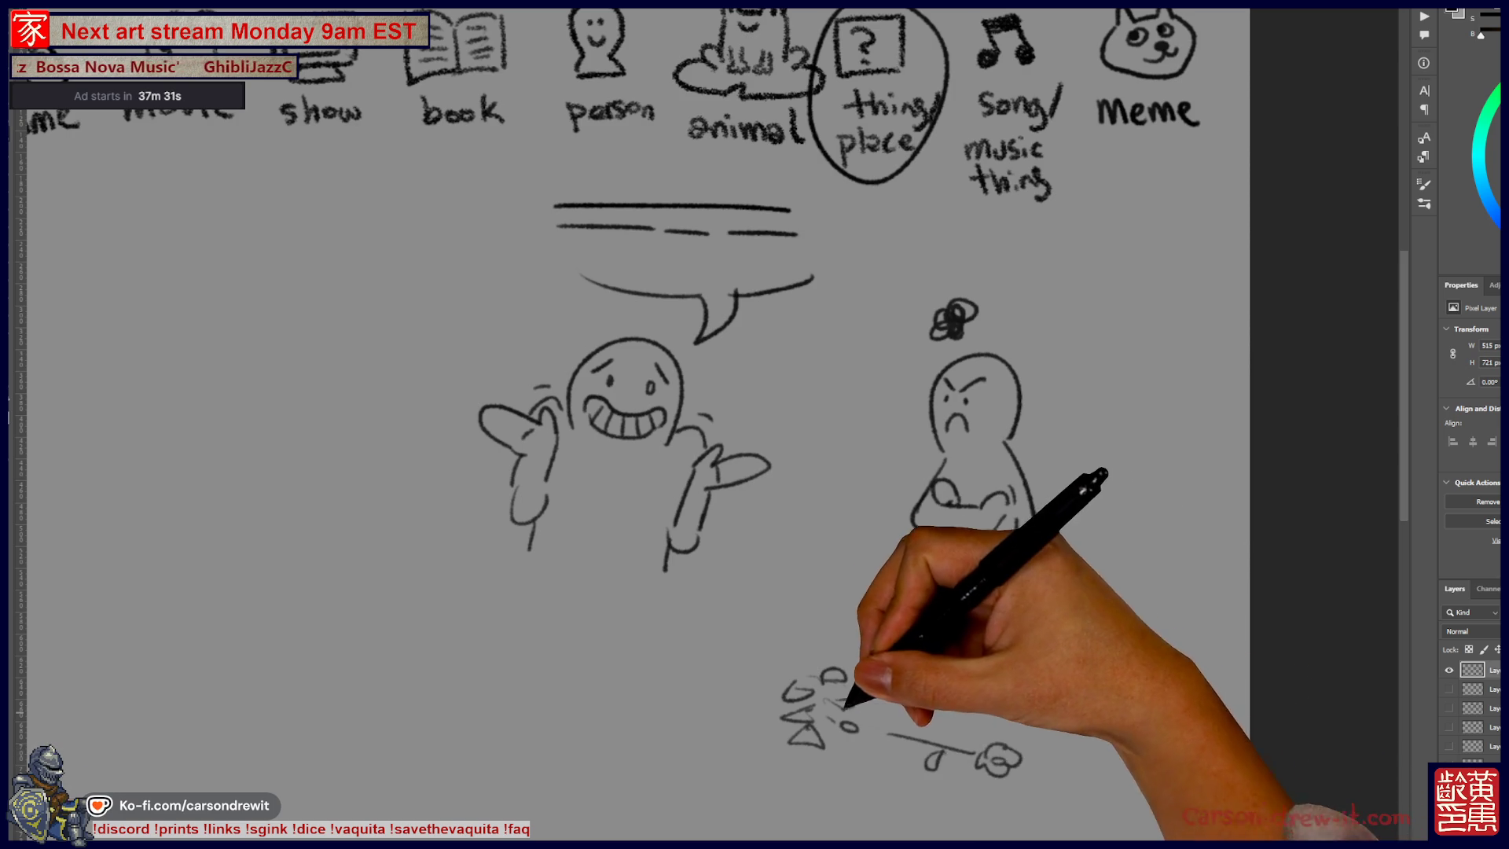
left_click_drag(748, 690, 753, 717)
mouse_move(936, 550)
left_mouse_down()
mouse_move(963, 652)
mouse_move(976, 606)
mouse_move(994, 655)
mouse_move(974, 703)
mouse_move(1014, 772)
left_mouse_up()
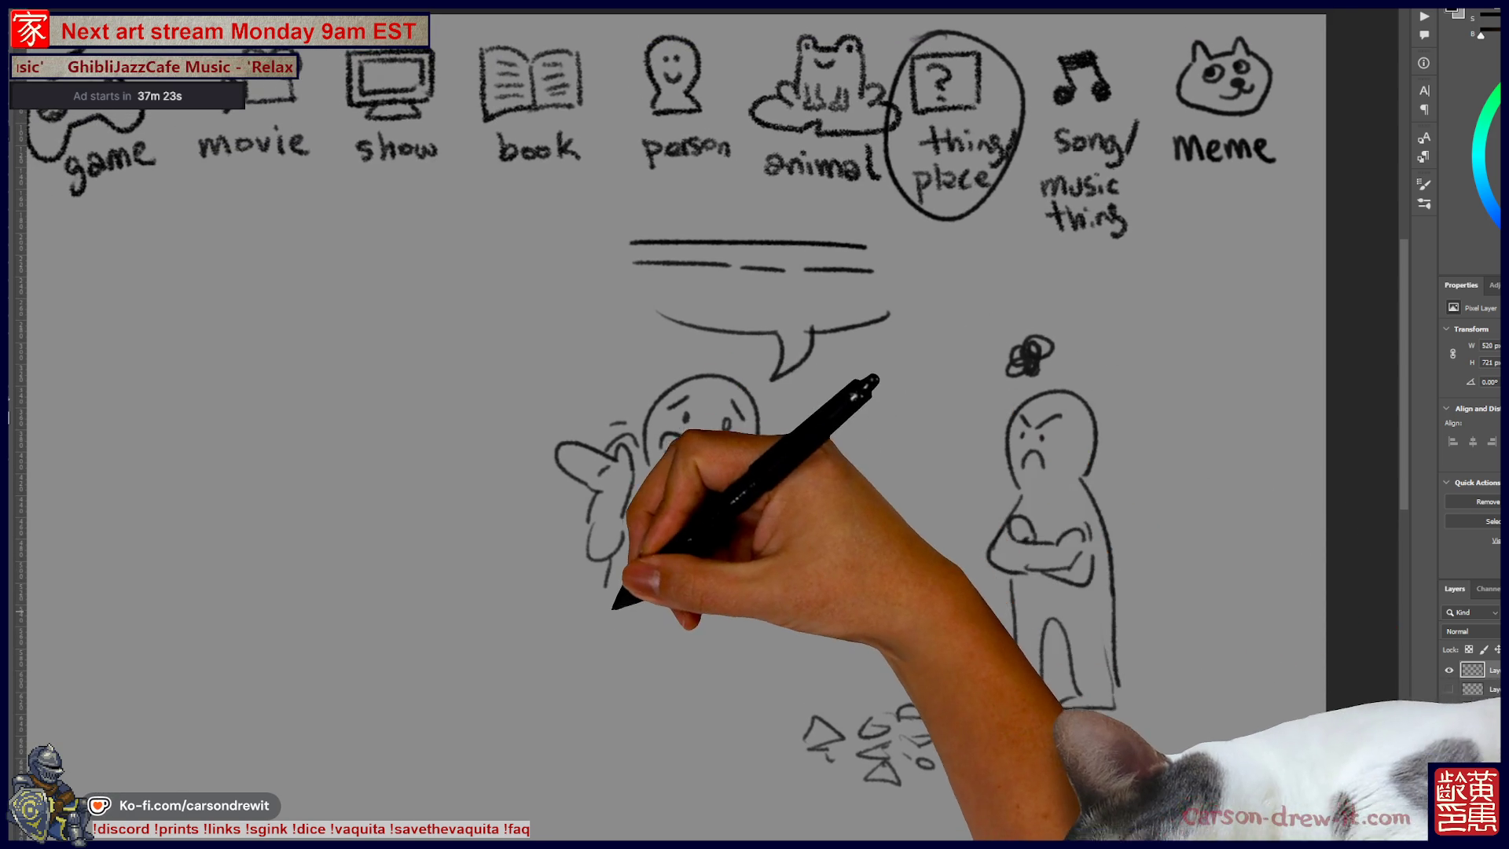
mouse_move(580, 589)
left_mouse_down()
mouse_move(566, 685)
mouse_move(589, 698)
mouse_move(704, 667)
mouse_move(724, 579)
mouse_move(814, 625)
left_mouse_up()
Draw the speech bubble's sides and close its top above the grinning figure.
left_click_drag(621, 387, 560, 289)
left_click_drag(866, 330, 849, 385)
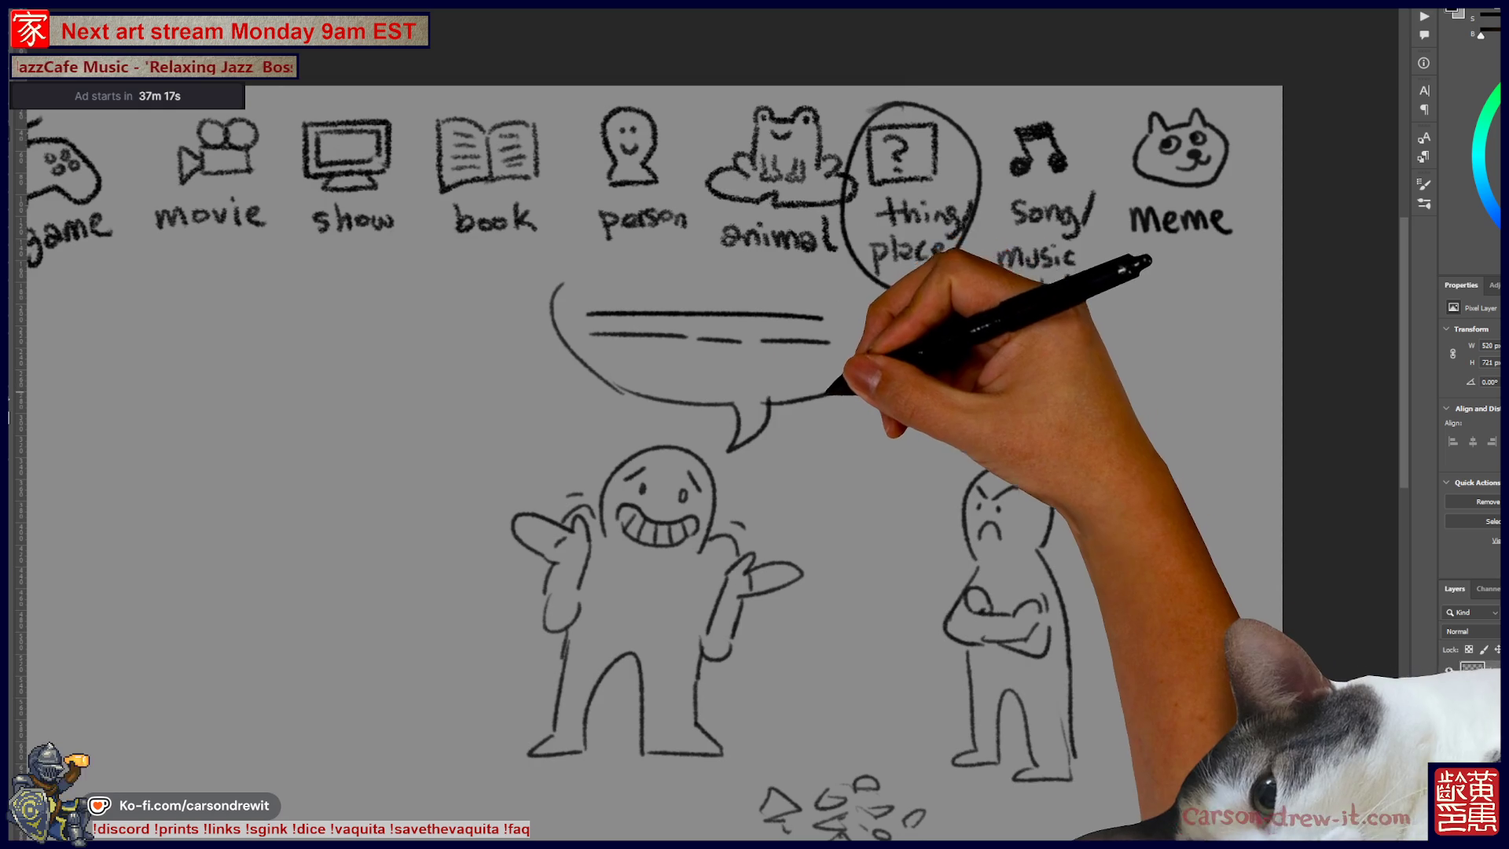
left_click_drag(562, 287, 855, 297)
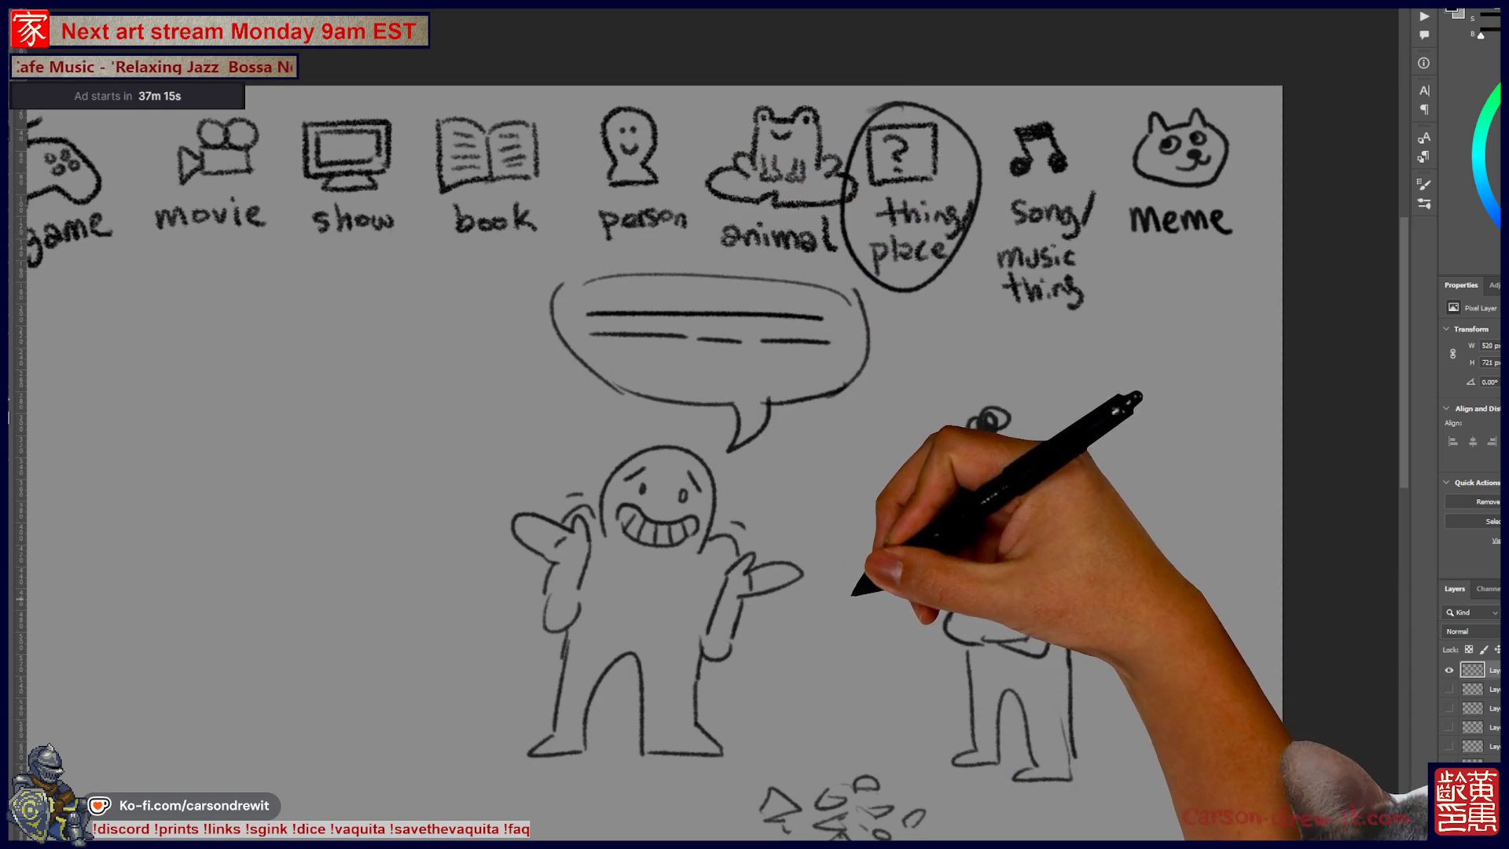
Add a curved arrow inside the bubble and a loop-and-flower scribble below the angry figure.
left_click_drag(809, 581, 829, 532)
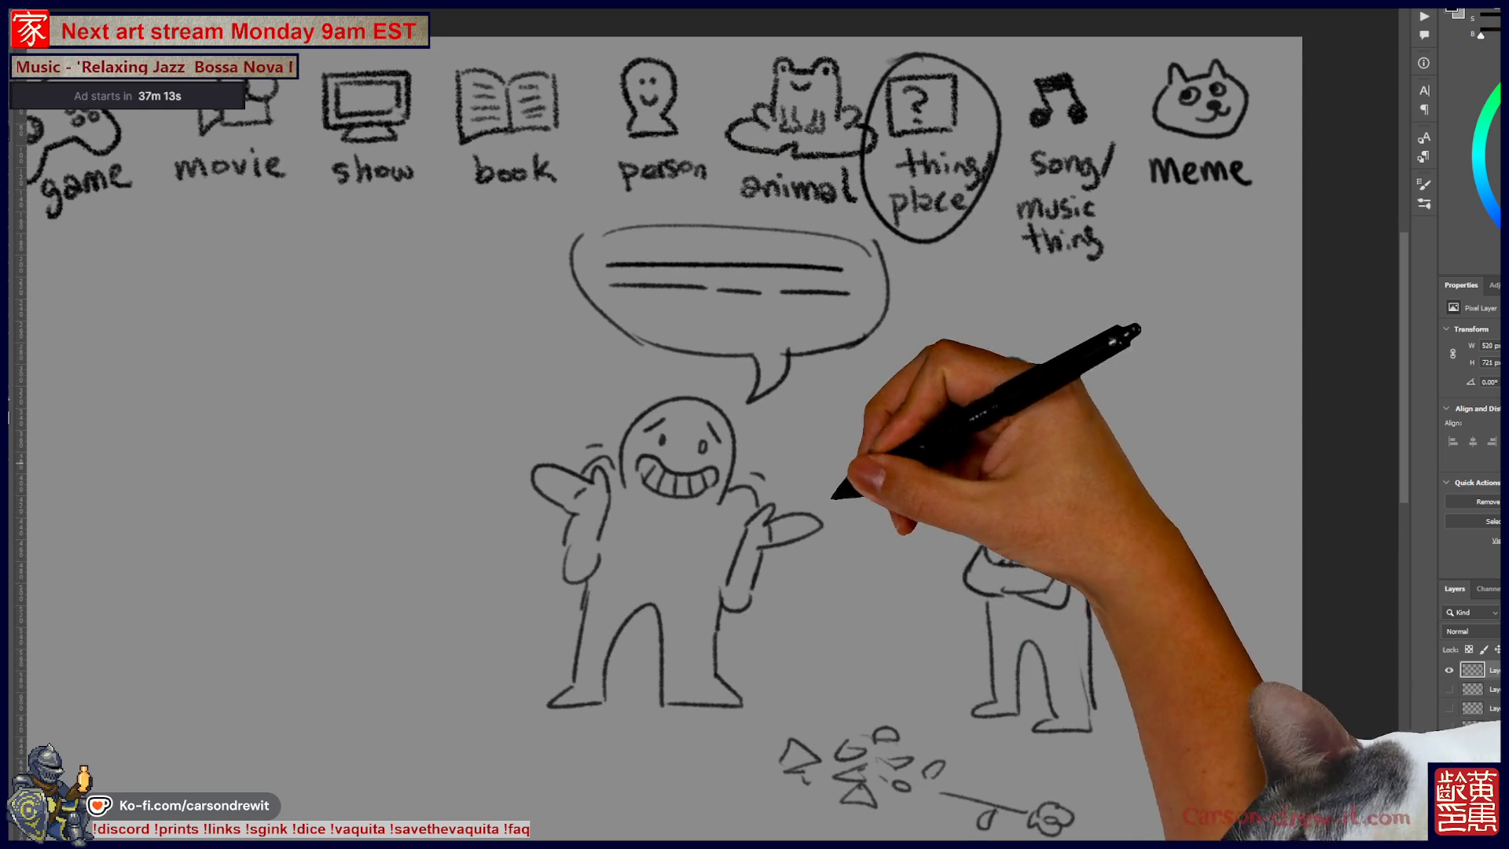
left_click_drag(776, 520, 766, 497)
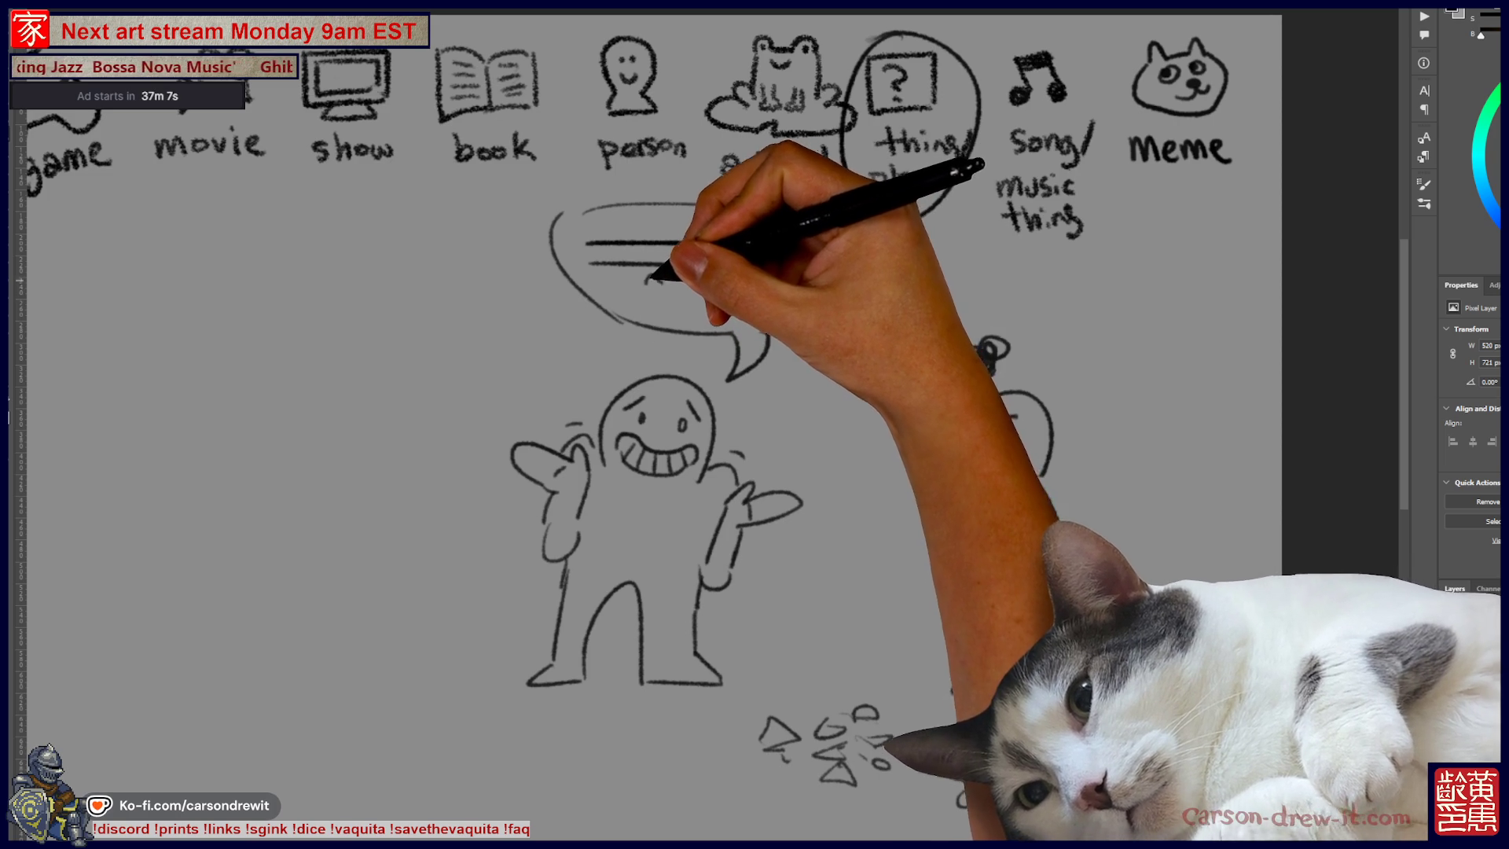
left_click_drag(650, 279, 757, 296)
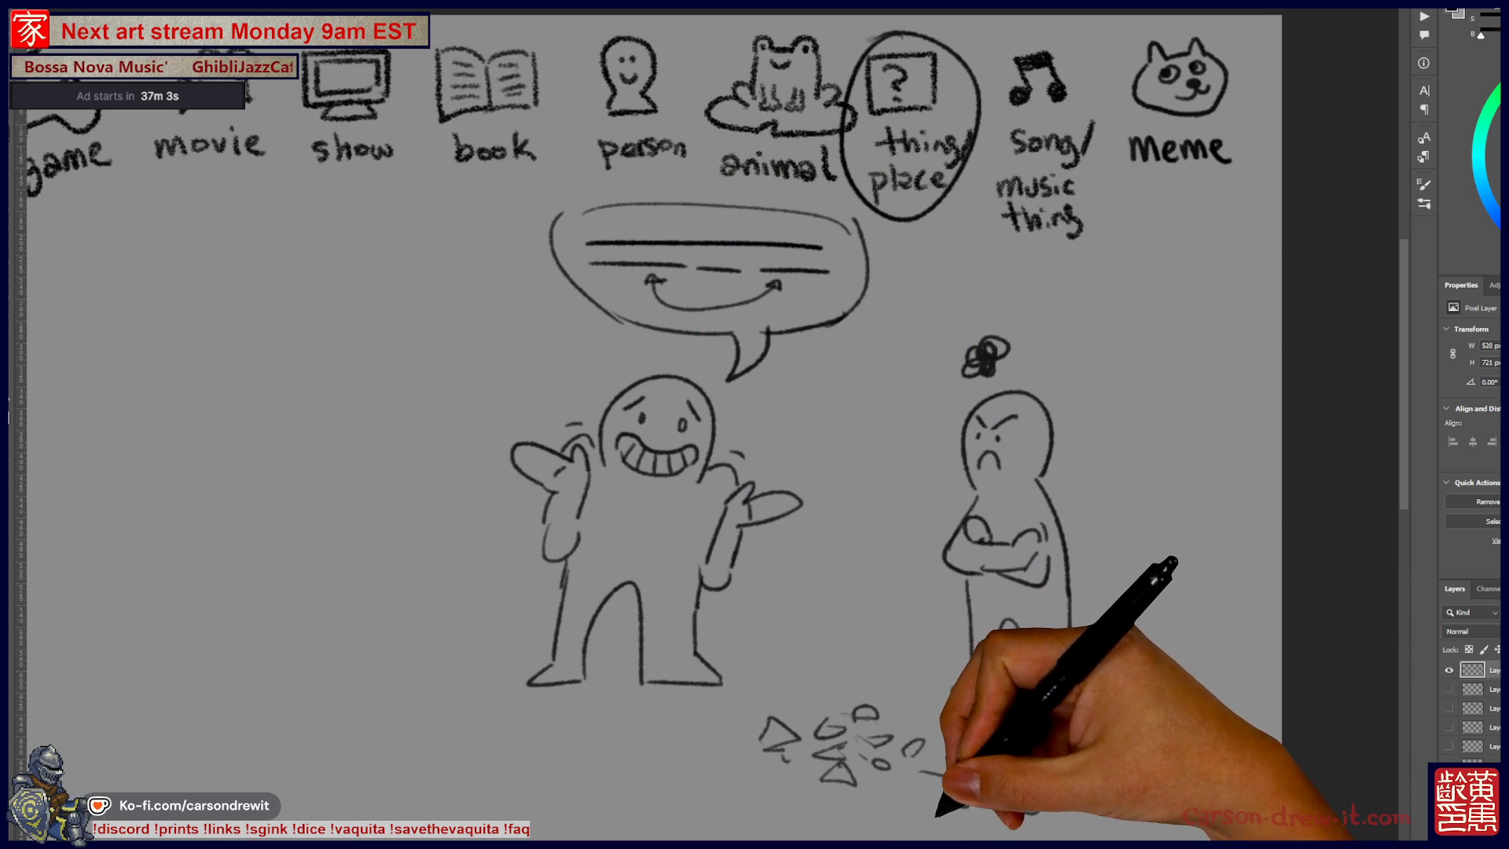
mouse_move(921, 772)
left_mouse_down()
mouse_move(1006, 788)
mouse_move(960, 805)
mouse_move(1037, 797)
left_mouse_up()
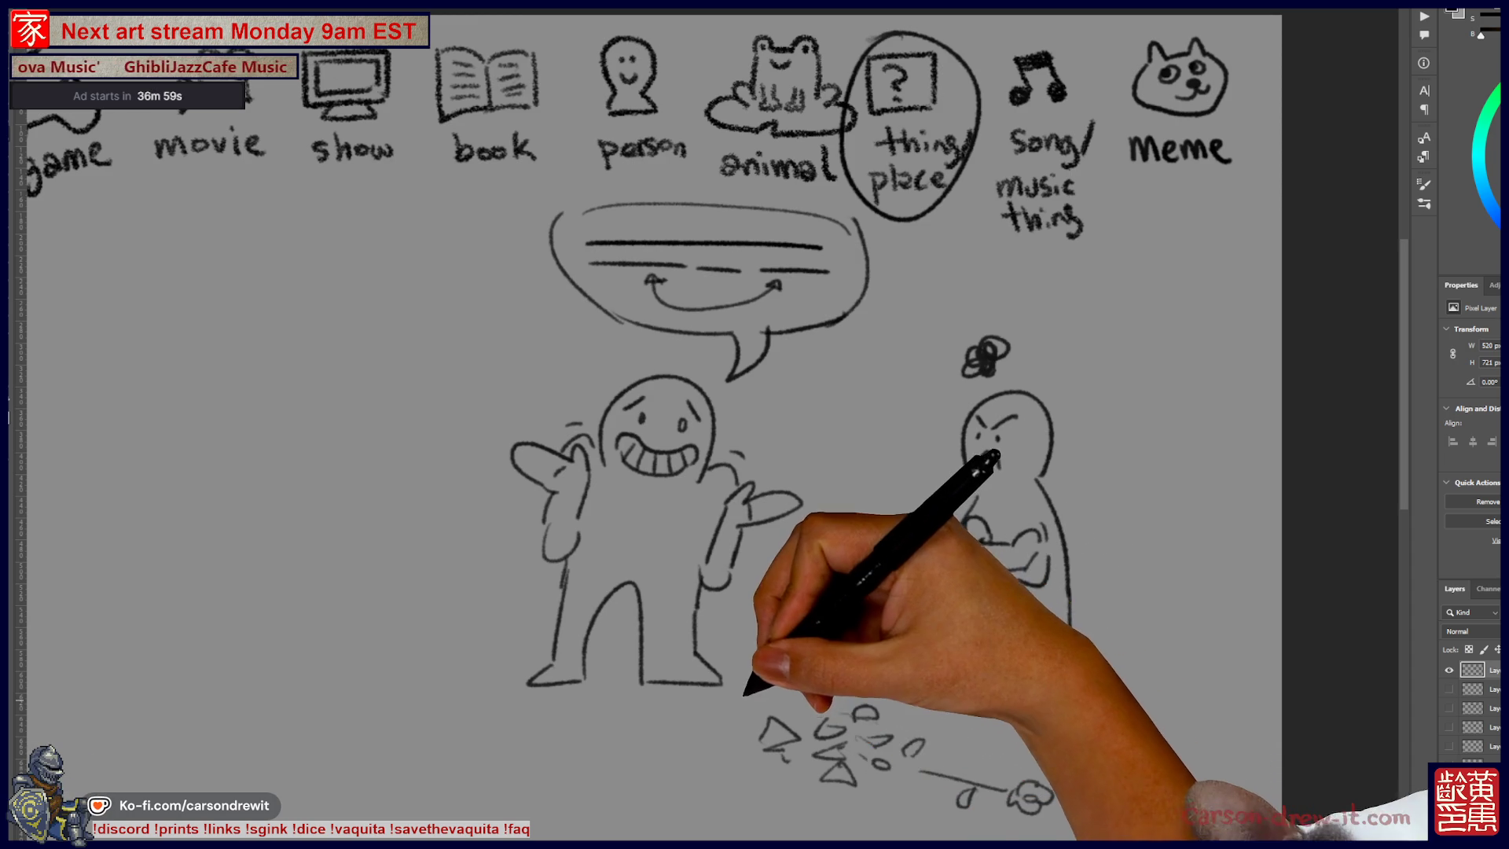
left_click_drag(994, 454, 941, 483)
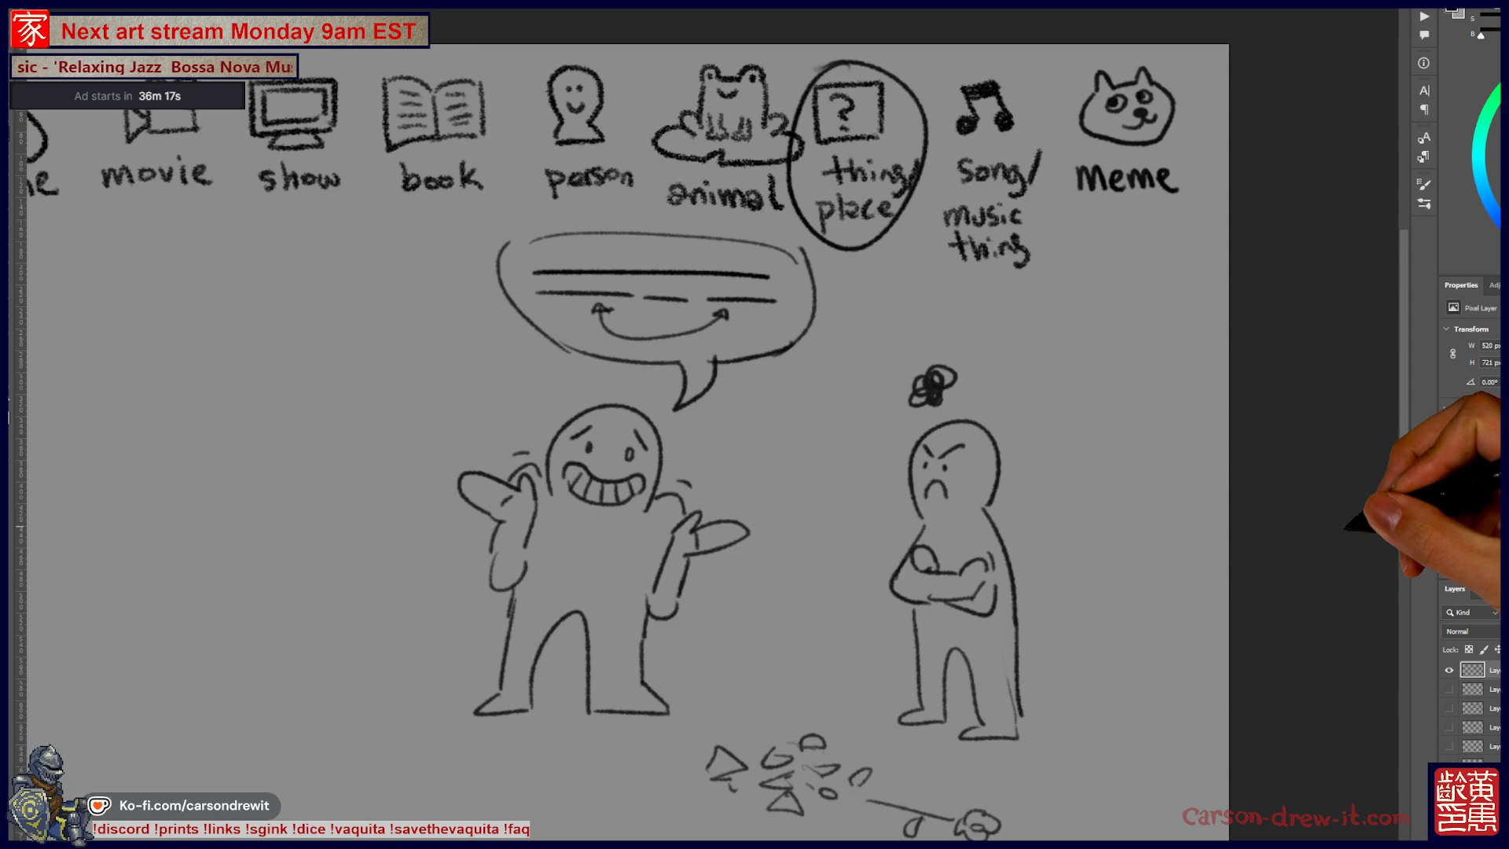
Zoom out, hide the two-figures layer and show the SCORES tally layer.
key("ctrl+minus")
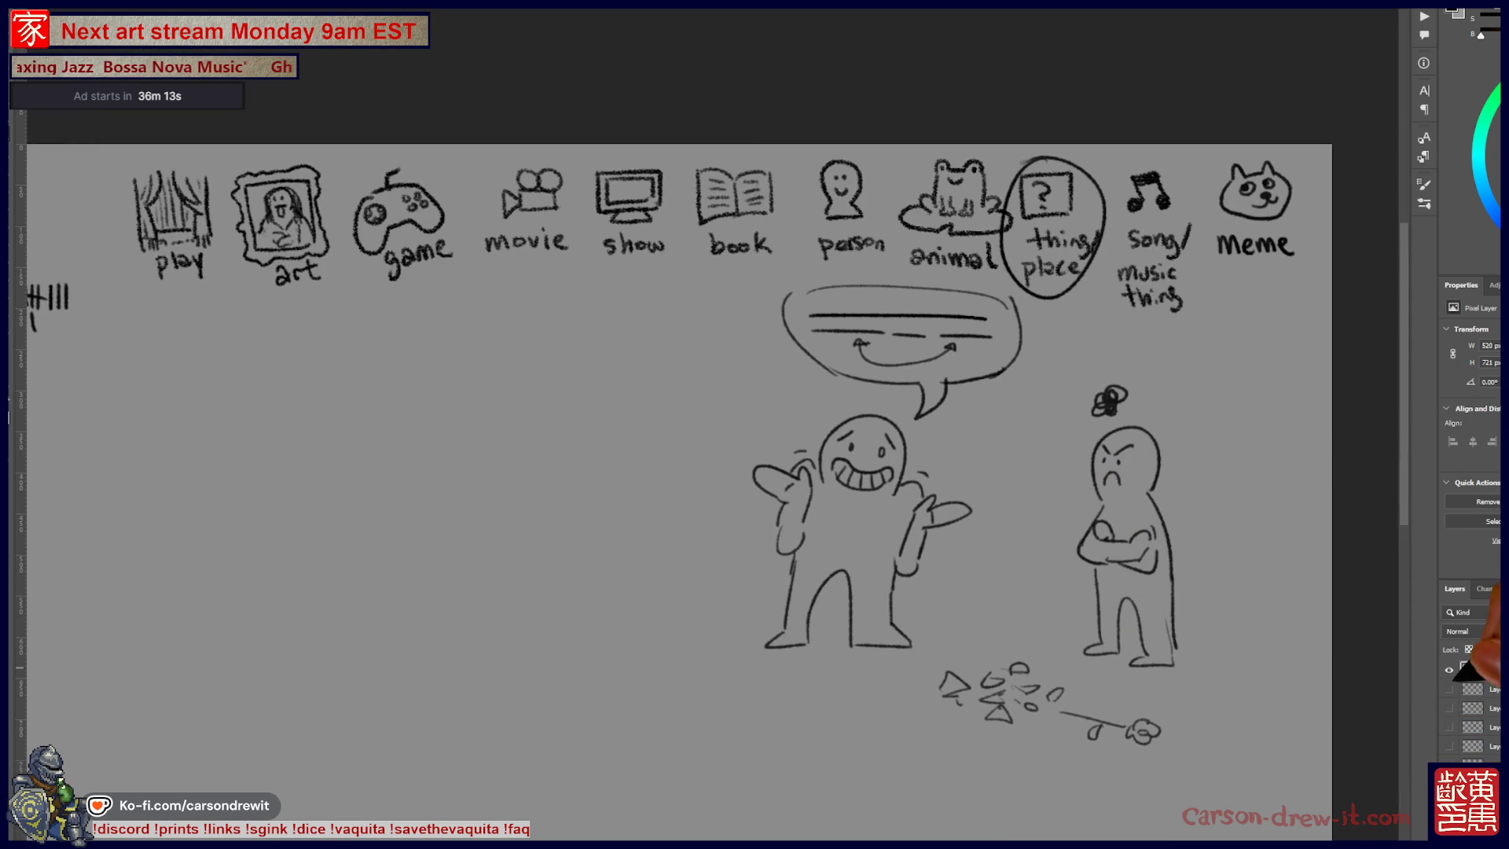
key("ctrl+minus")
key("ctrl+plus")
mouse_move(617, 656)
left_mouse_down()
mouse_move(575, 595)
mouse_move(542, 589)
left_mouse_up()
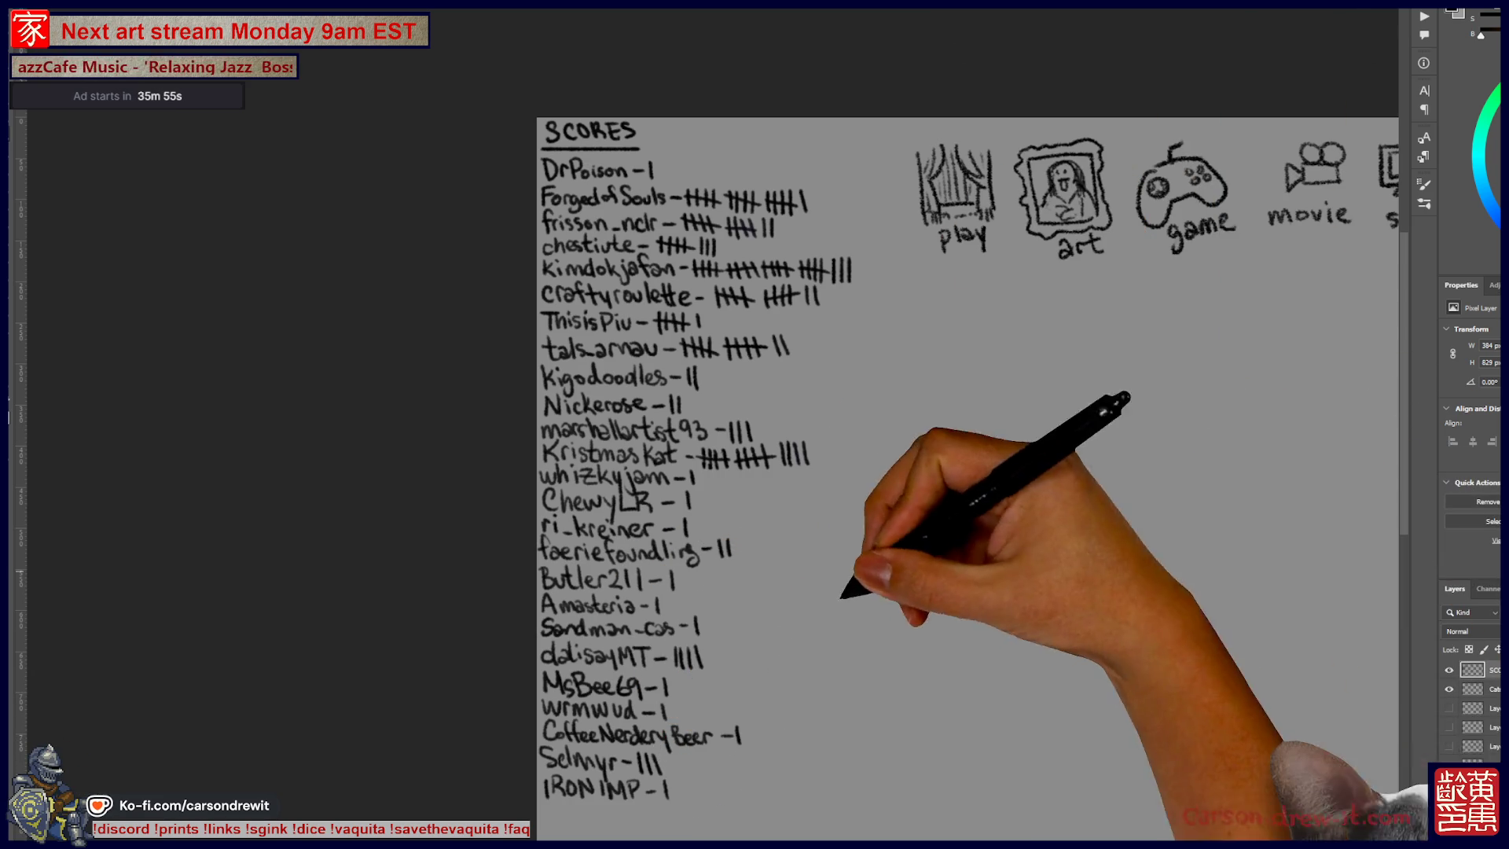
Pan across the category icons, then switch to the tiger artwork document.
scroll(966, 472, "right", 3)
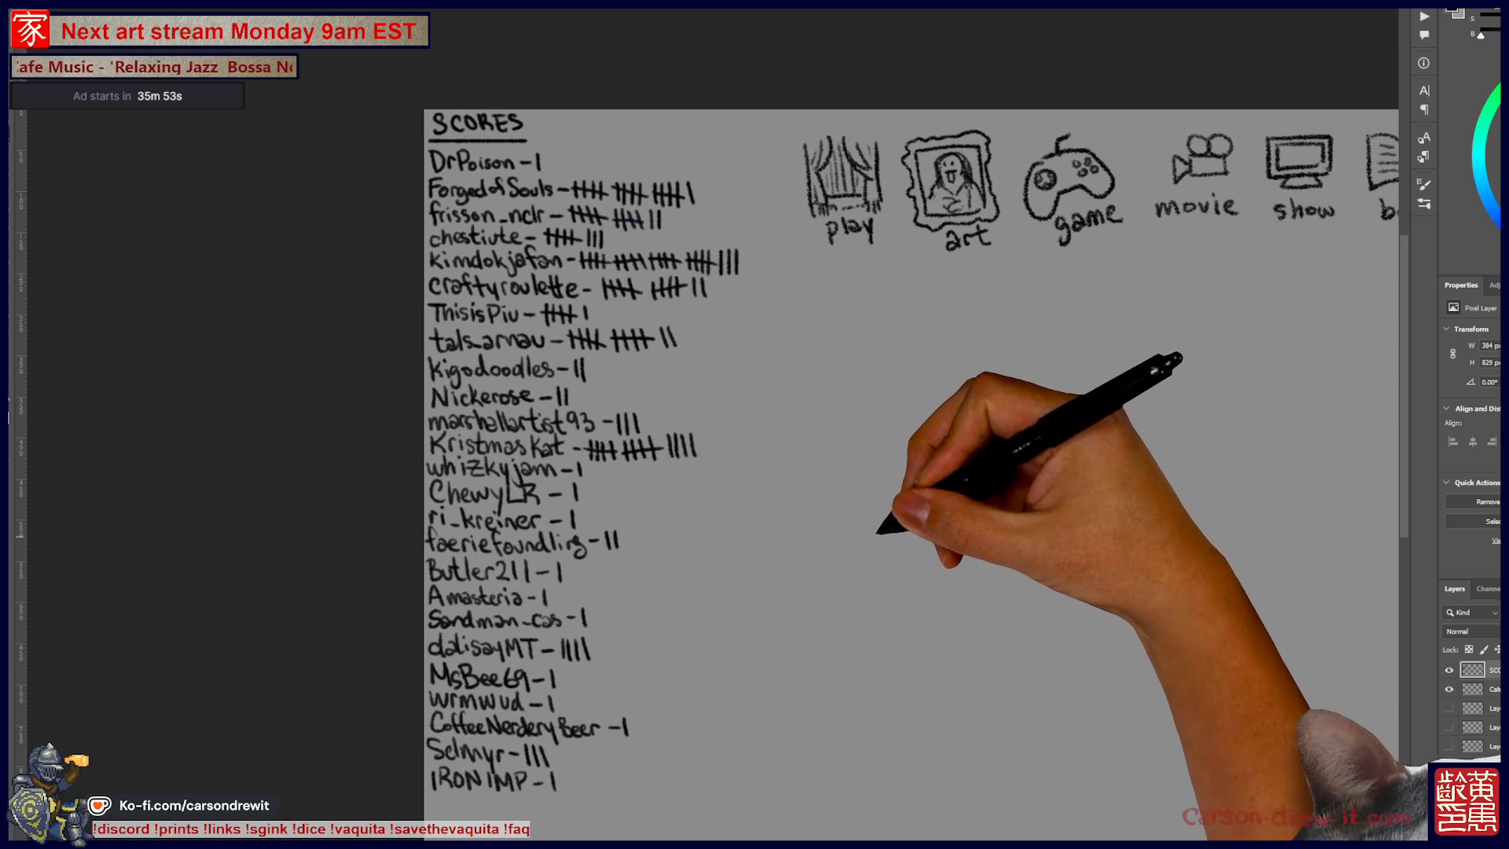
scroll(911, 472, "right", 3)
scroll(911, 472, "down", 2)
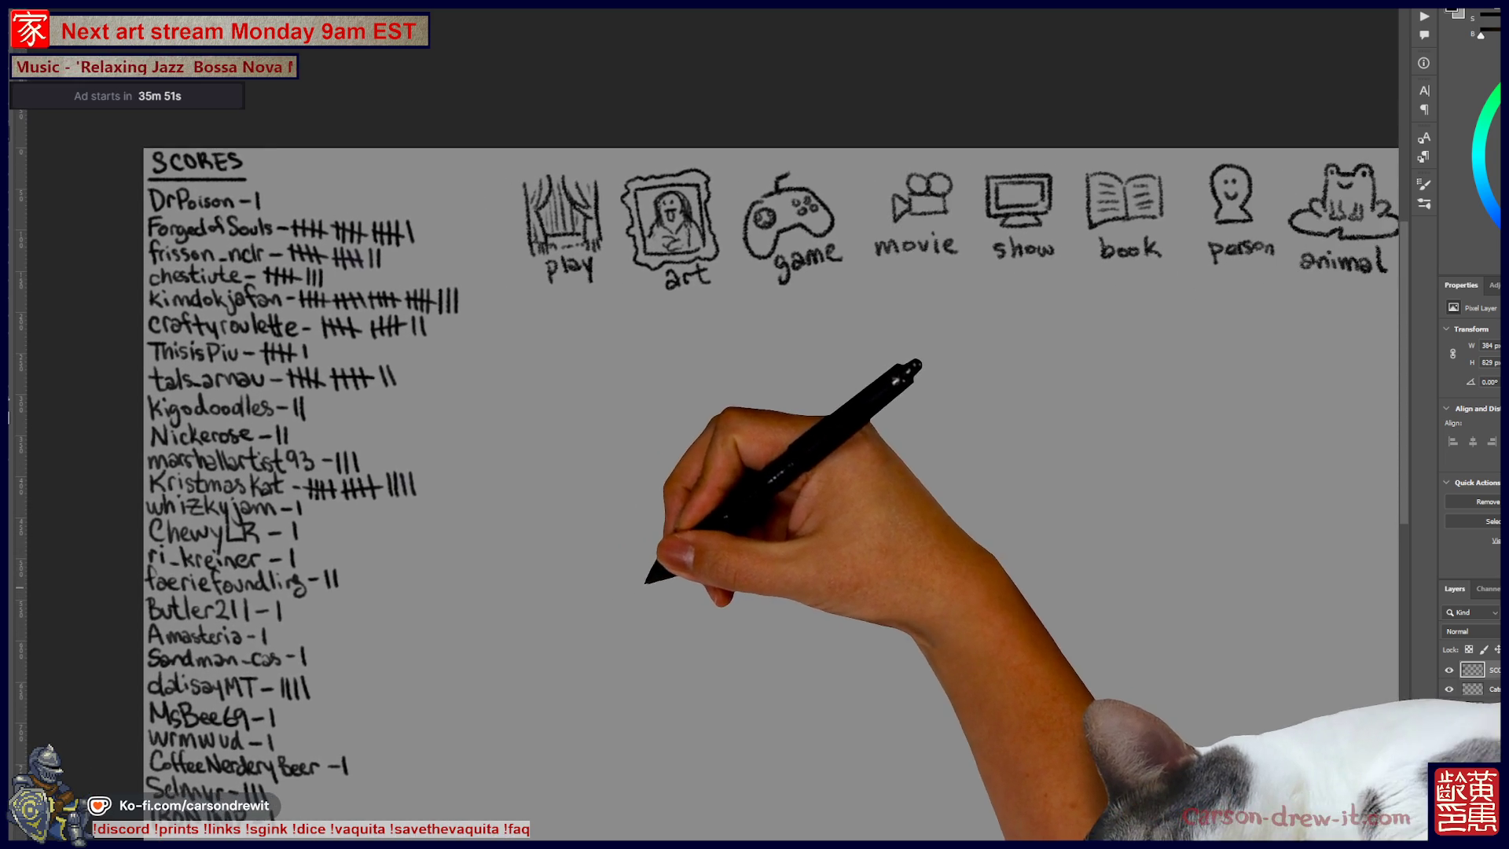
scroll(754, 471, "right", 2)
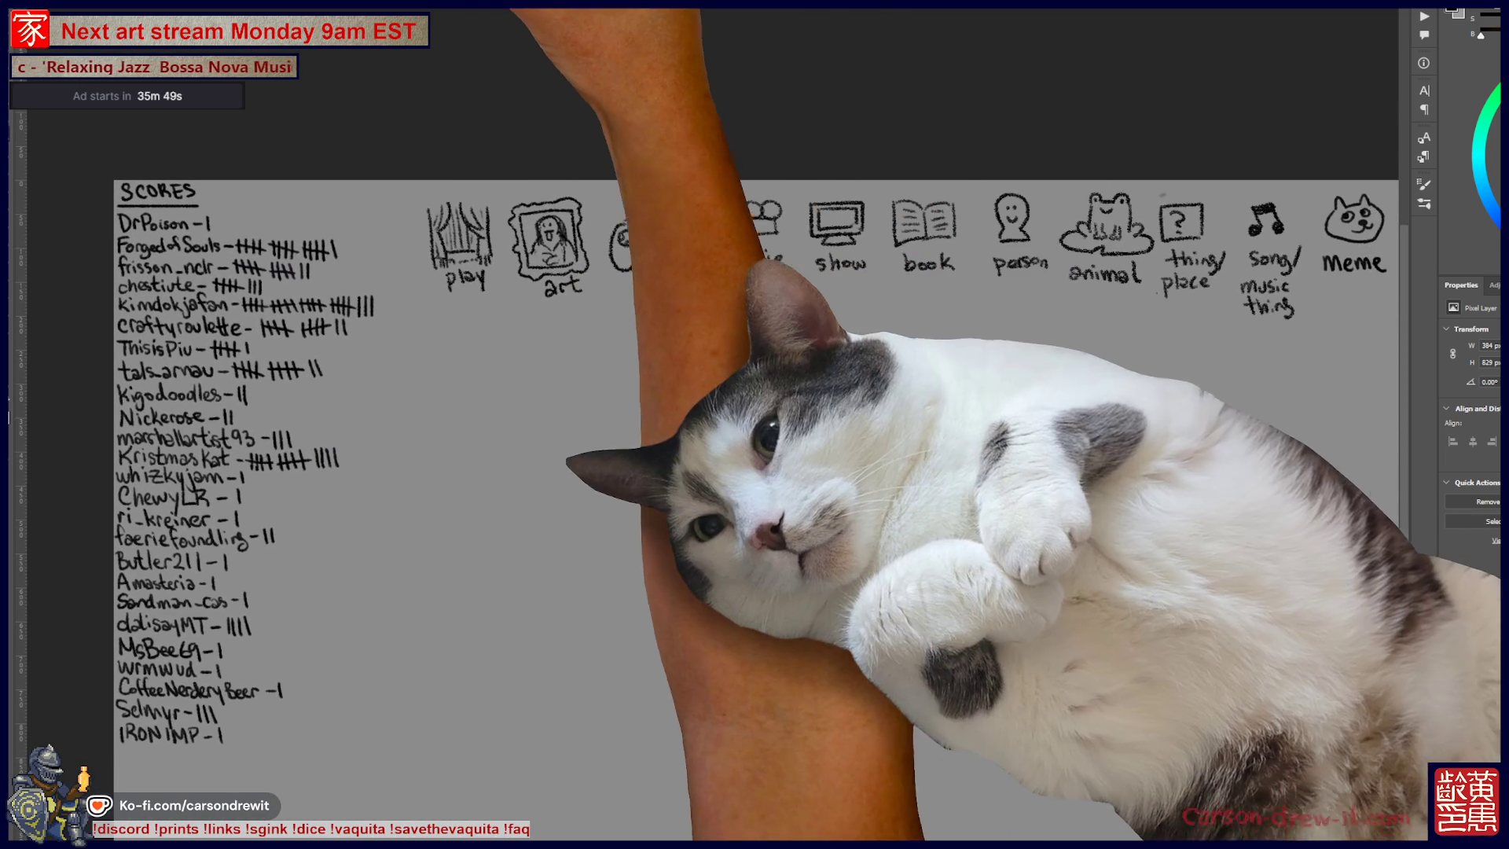
key("ctrl+Tab")
Pan the tiger and tiger-lily painting, then switch to the INPRNT page for A Little Off The Top.
scroll(934, 275, "up", 3)
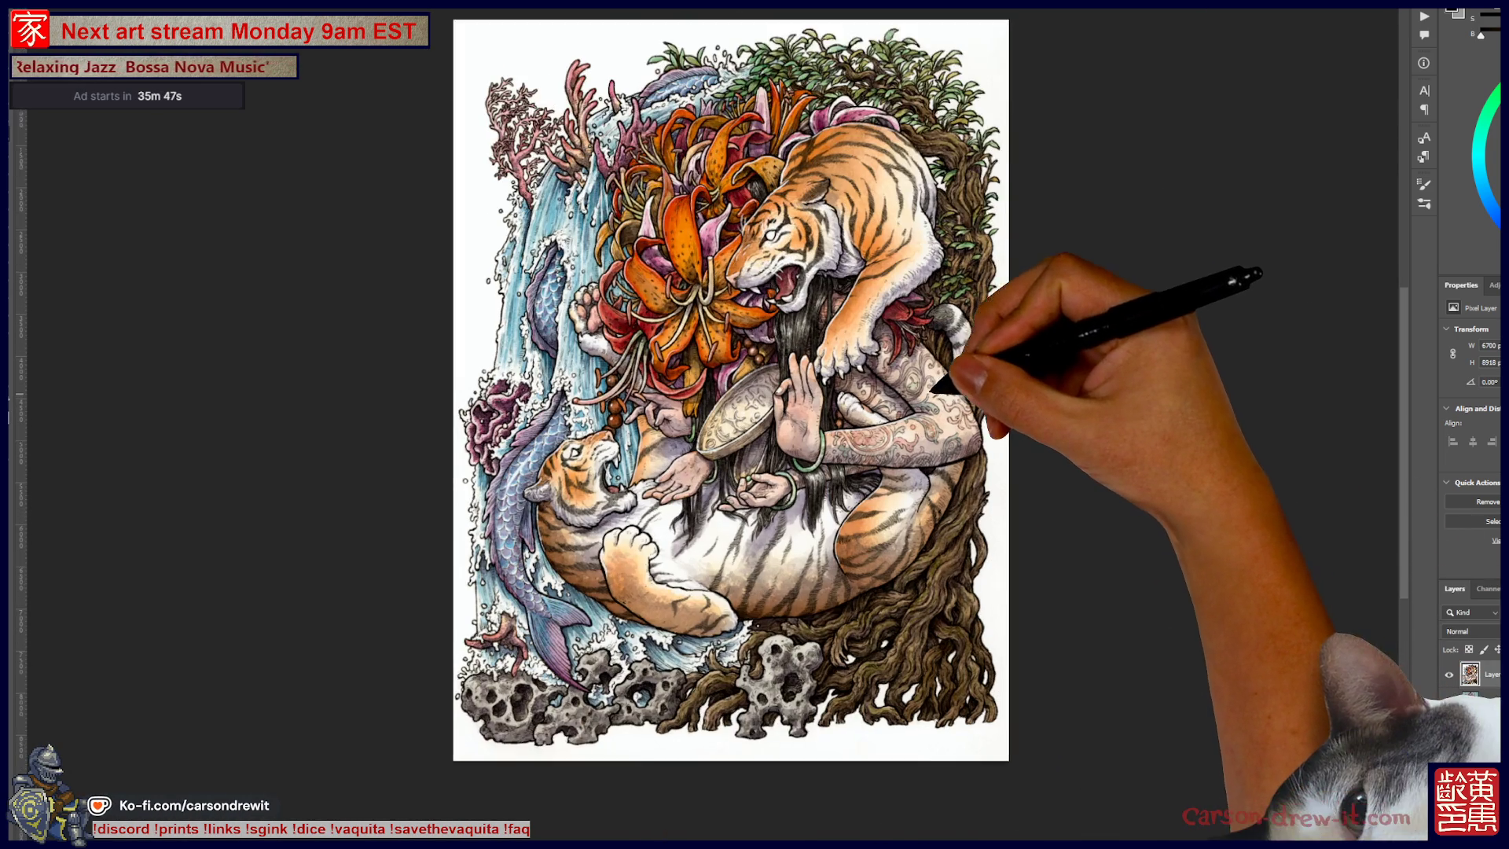
scroll(711, 424, "right", 2)
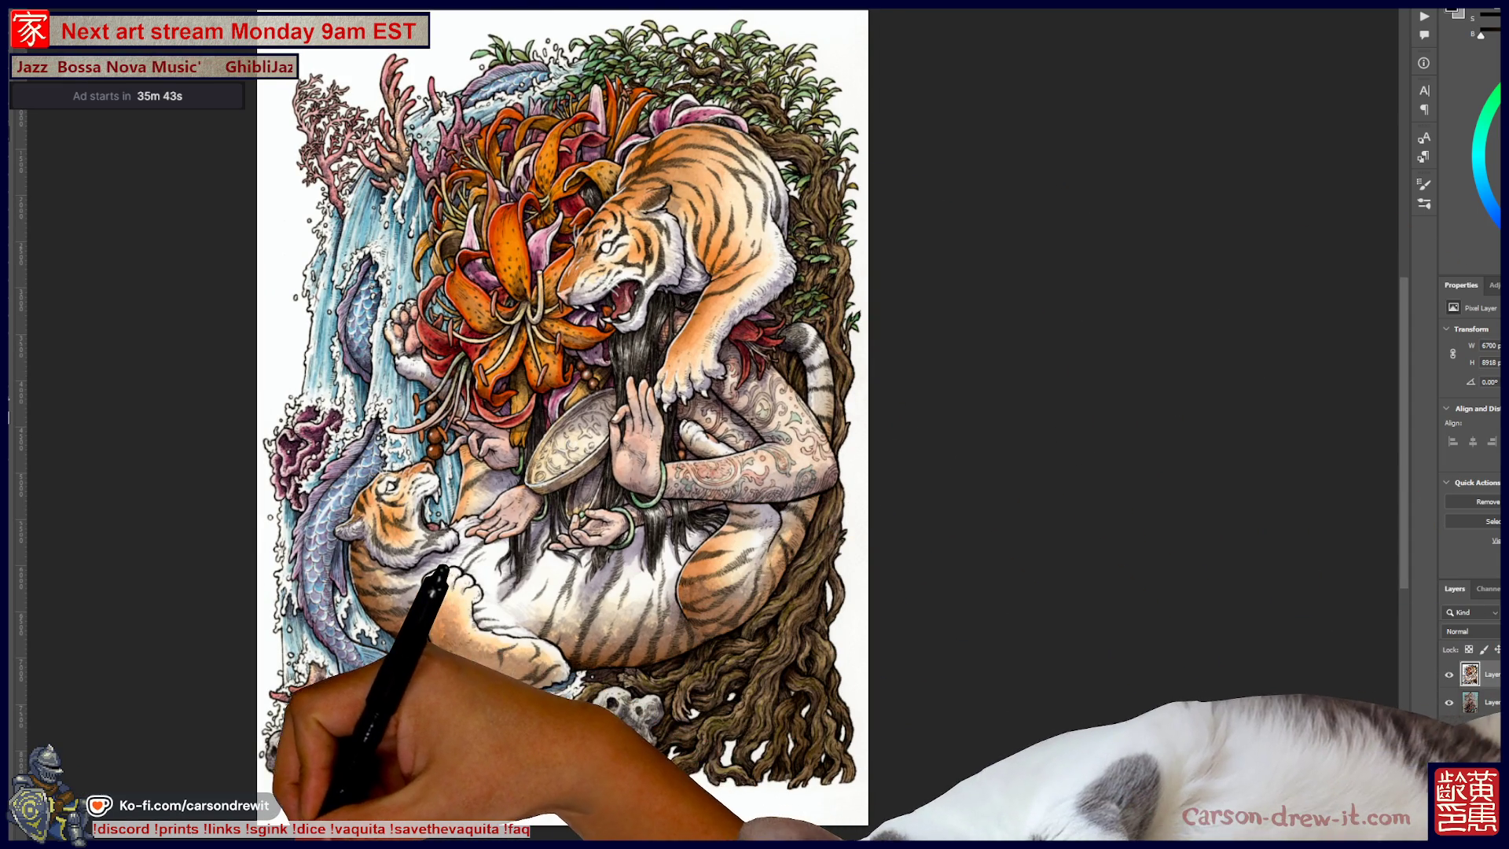
key("alt+Tab")
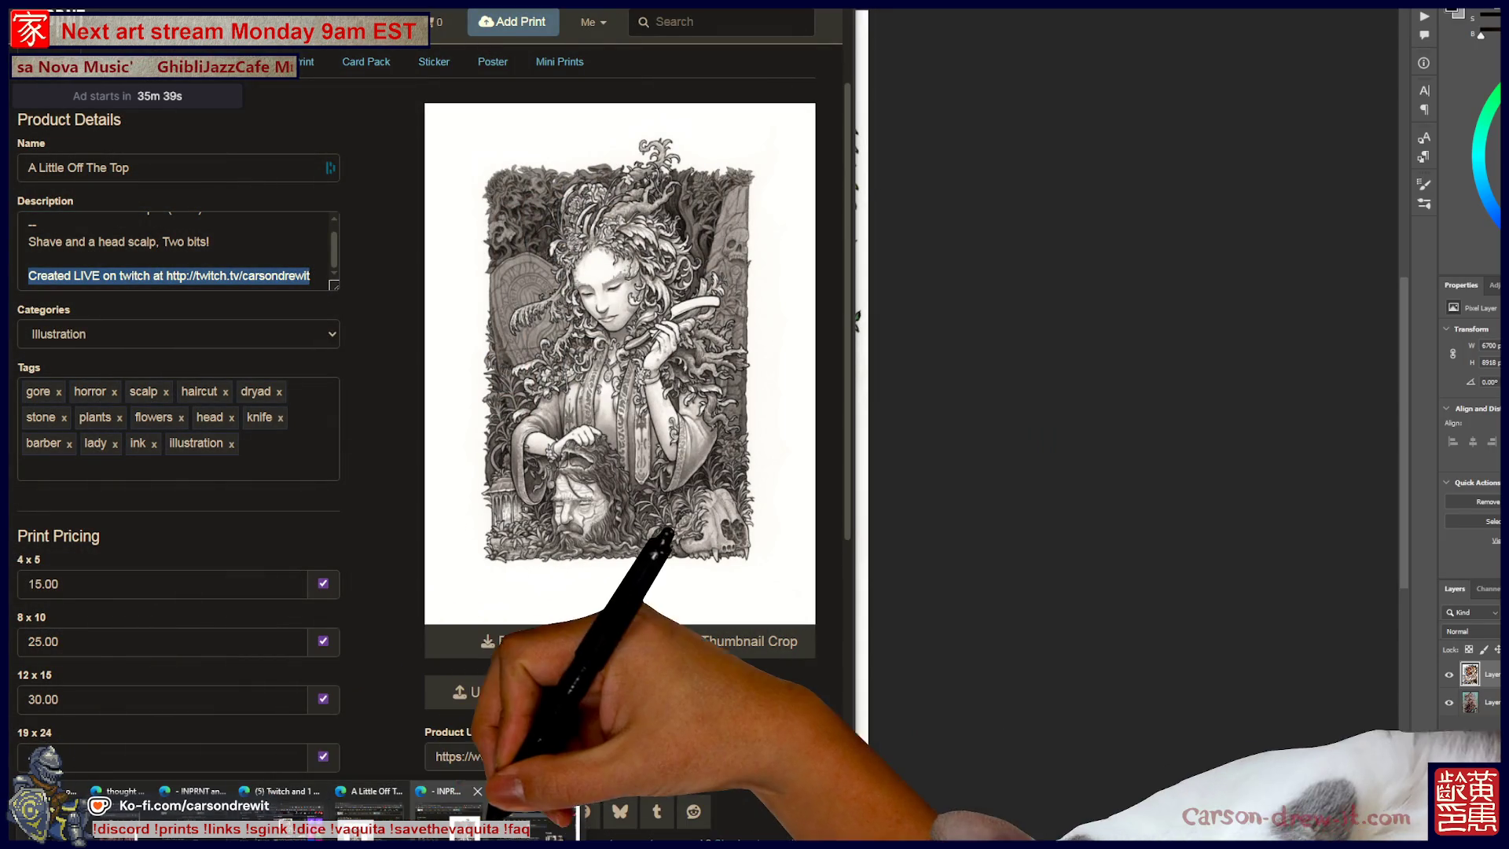
Bring up the Sword Keeper listing and tick Sell Photographic Prints under Additional Products.
mouse_move(290, 837)
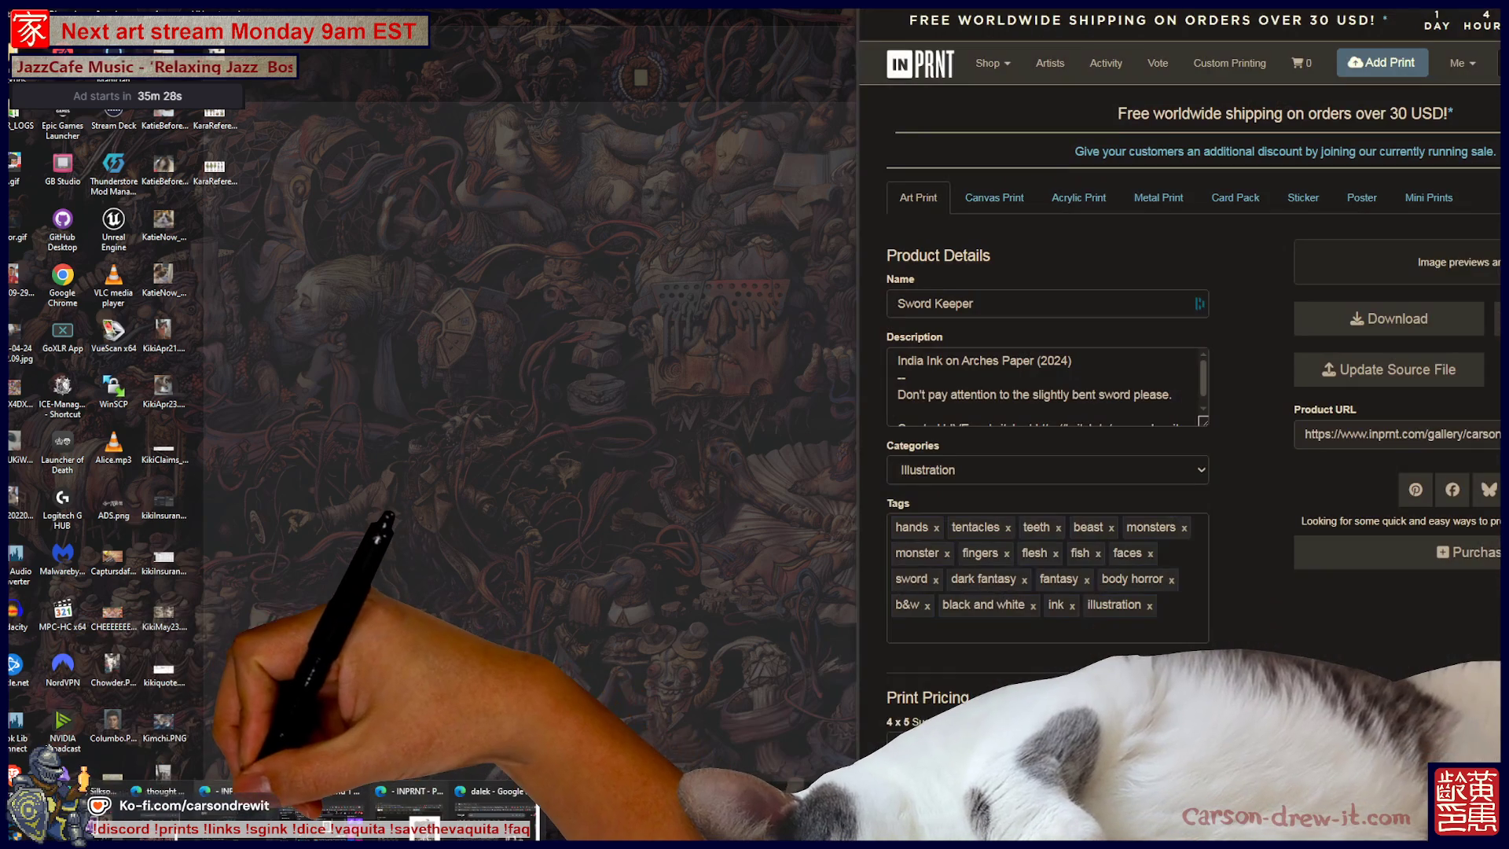
left_click(212, 790)
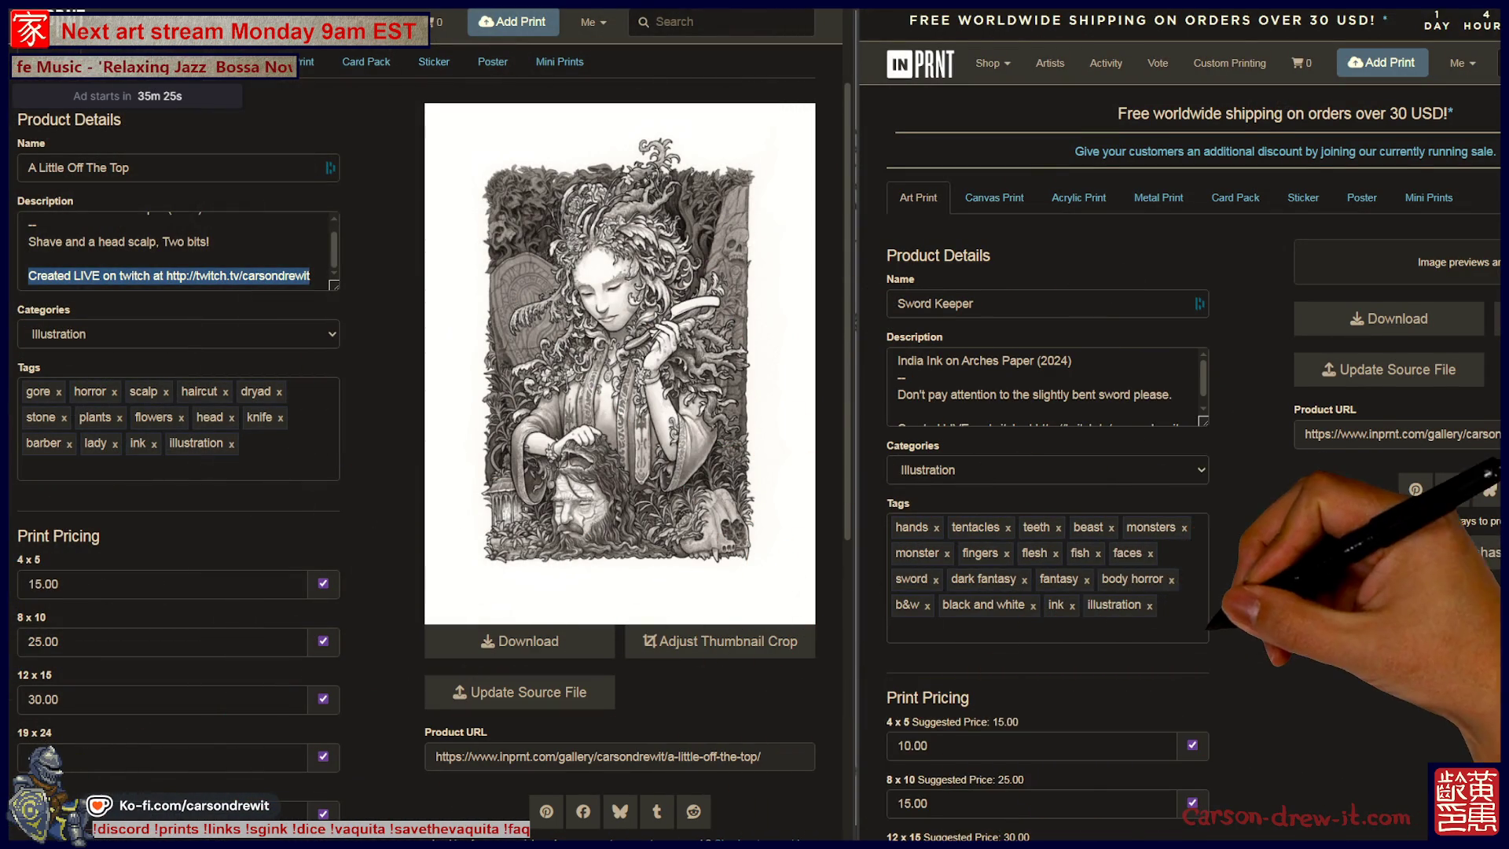
scroll(1179, 471, "down", 3)
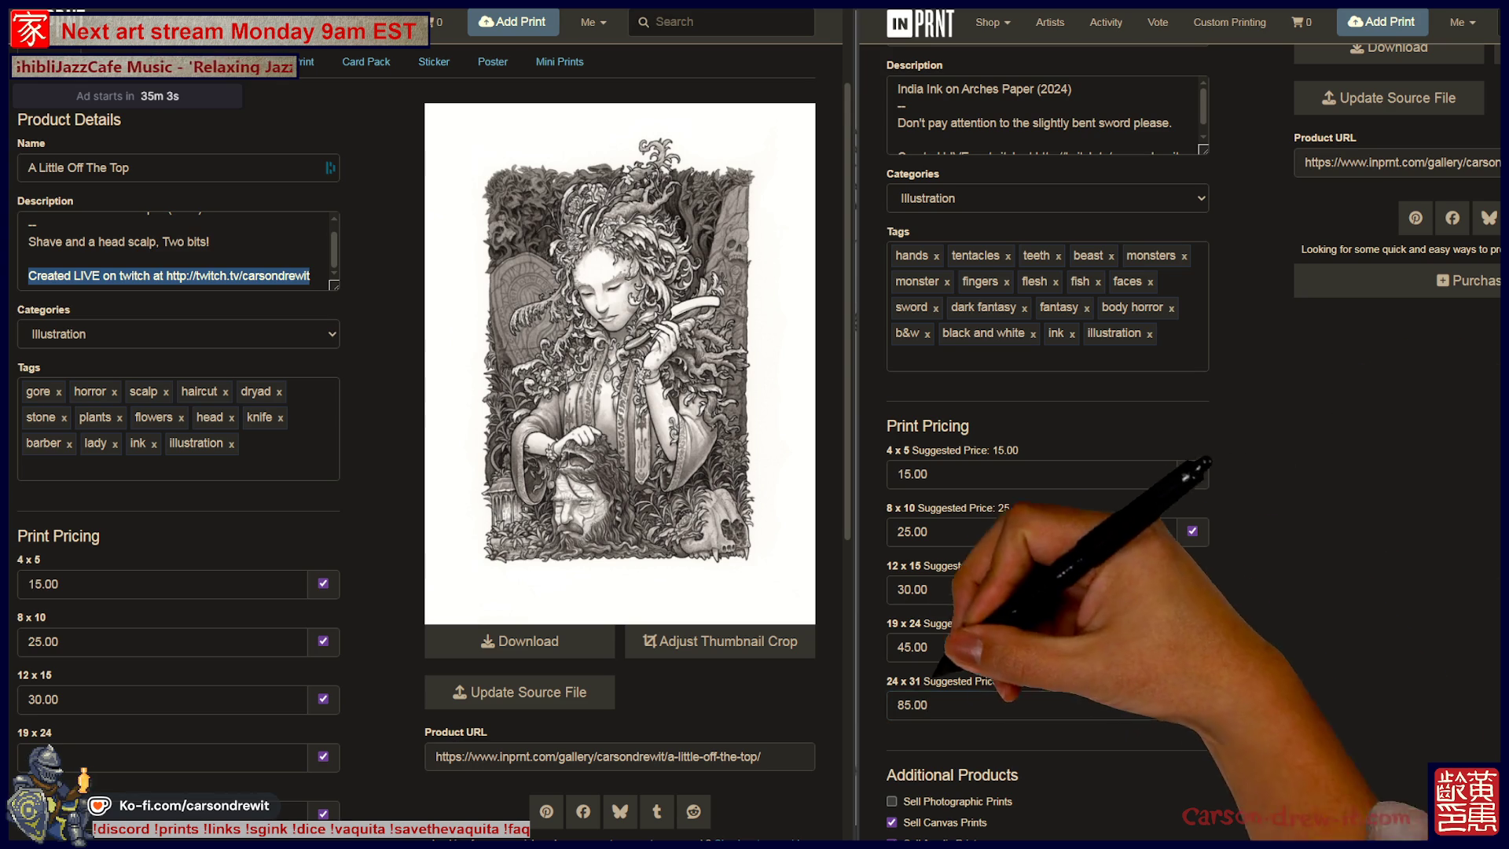
left_click(891, 801)
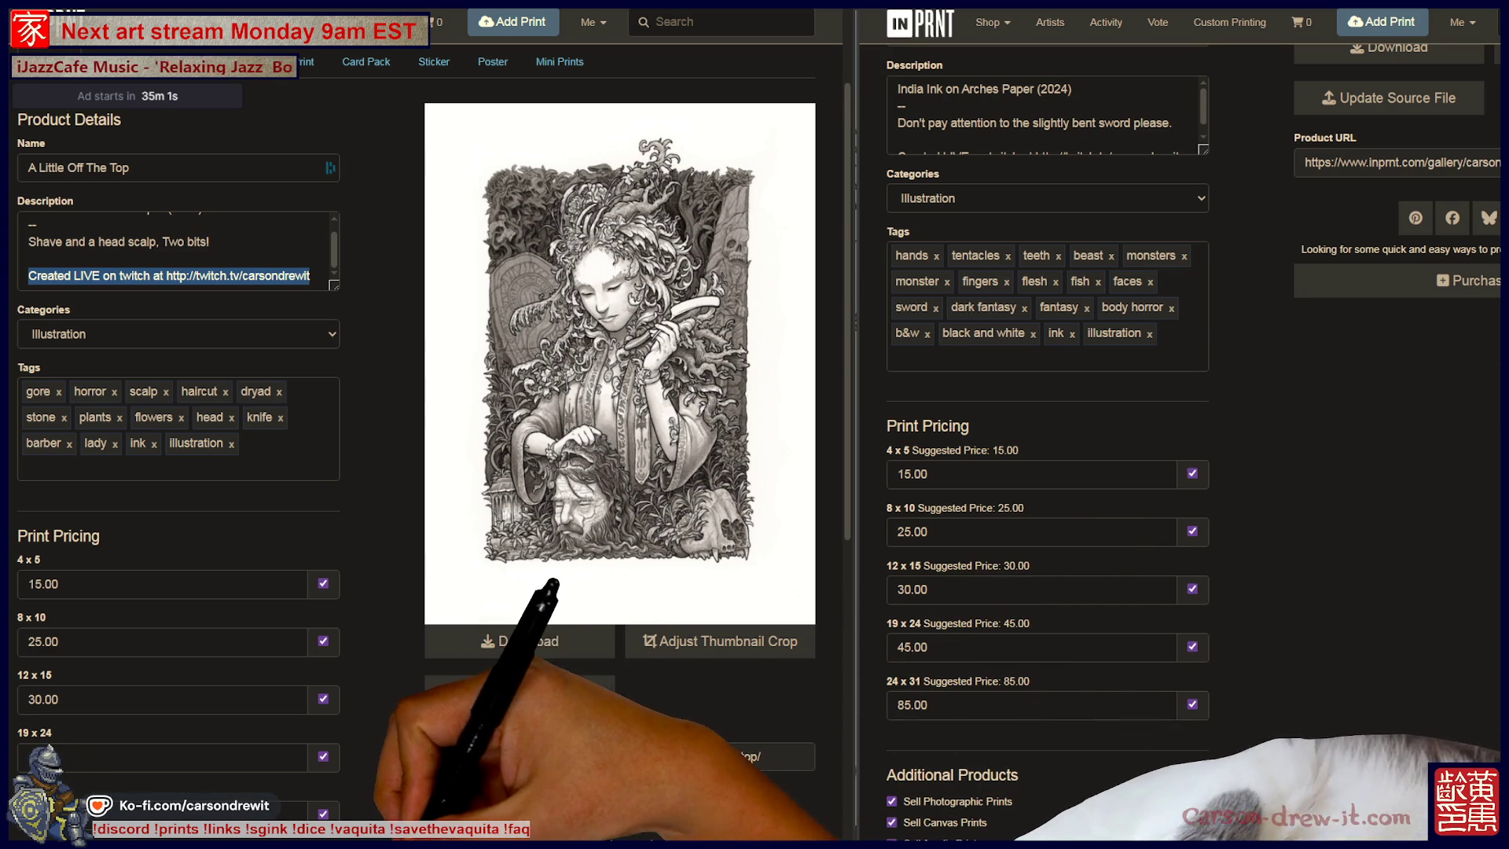
scroll(1487, 569, "down", 4)
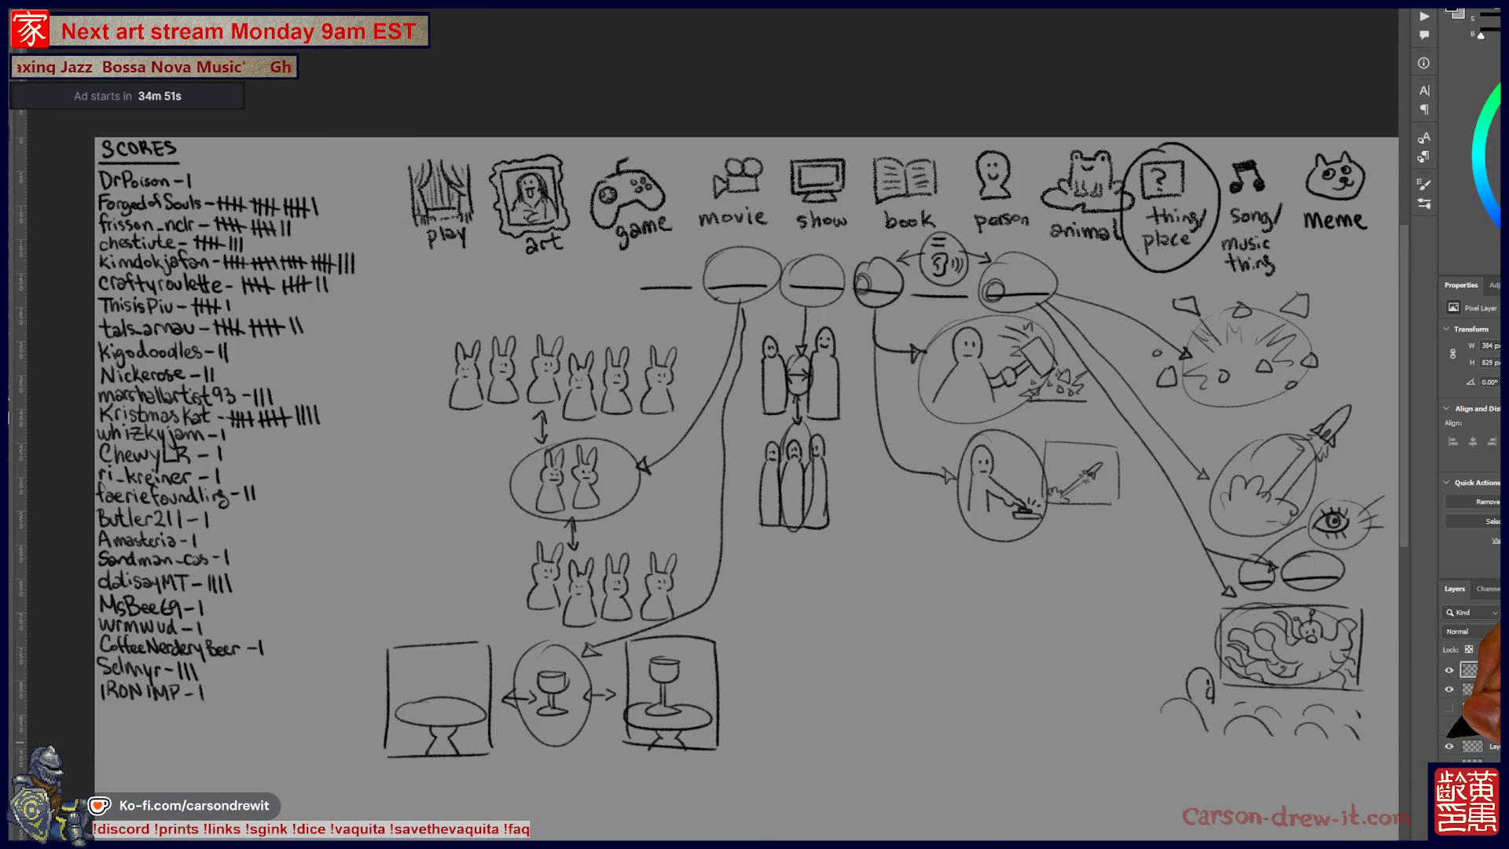
Scroll around the clue-doodle sketch sheet, then switch to the finished tiger and lily illustration.
scroll(1308, 704, "up", 3)
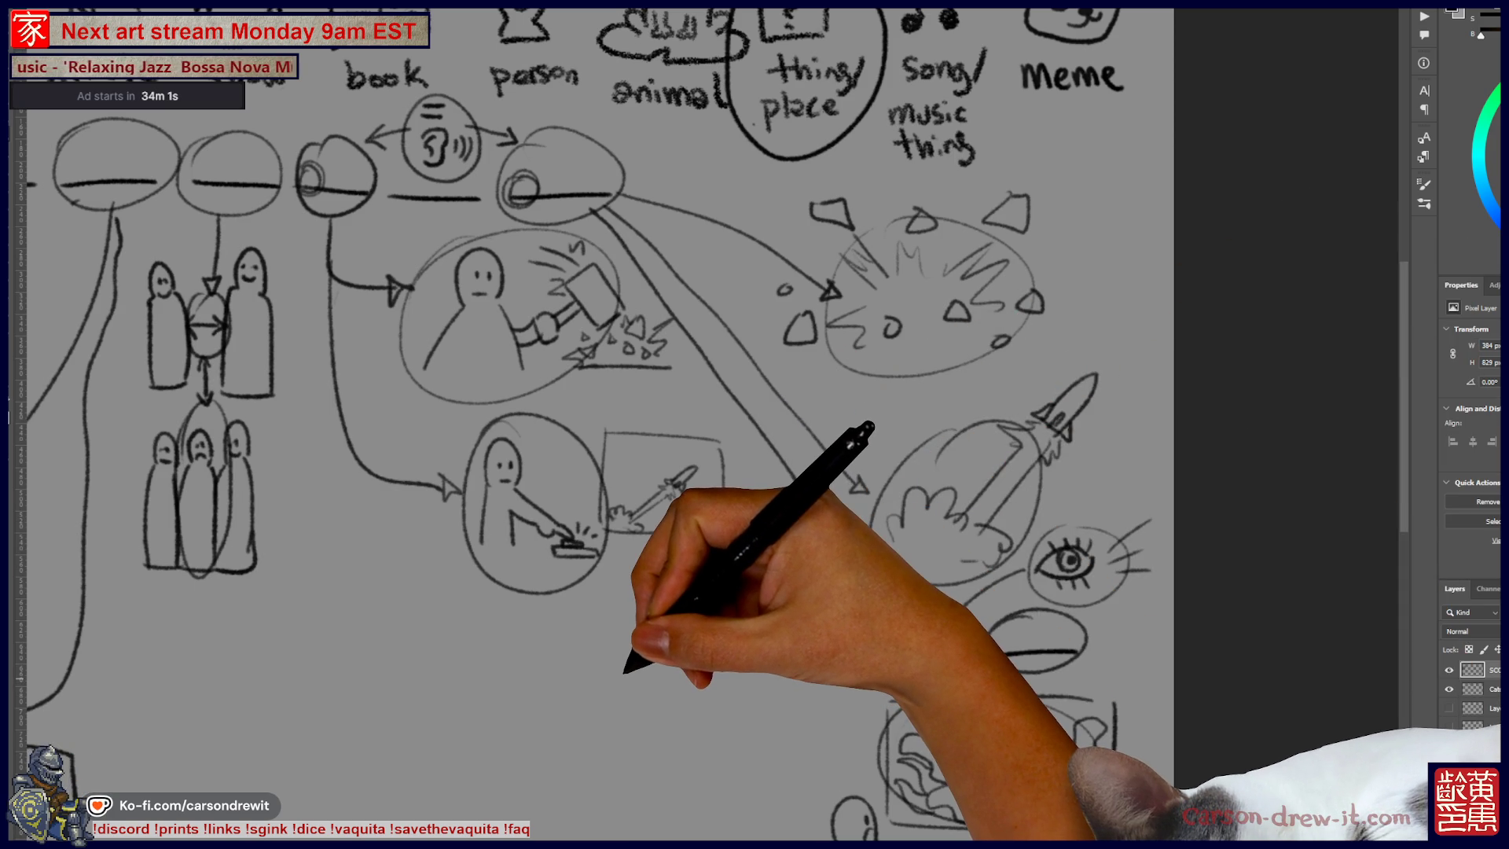
scroll(629, 424, "down", 2)
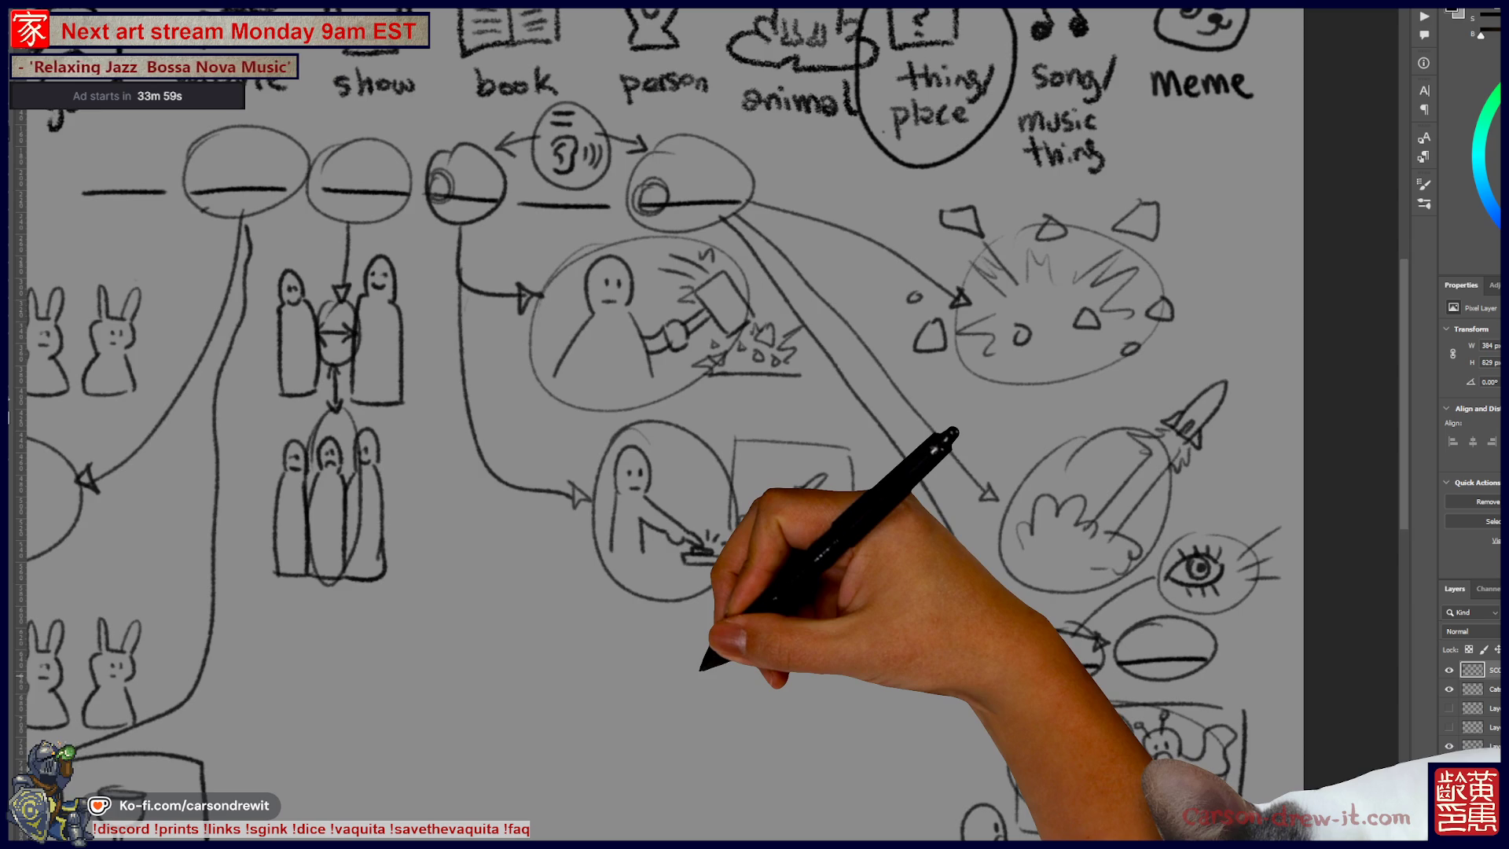
scroll(629, 424, "down", 3)
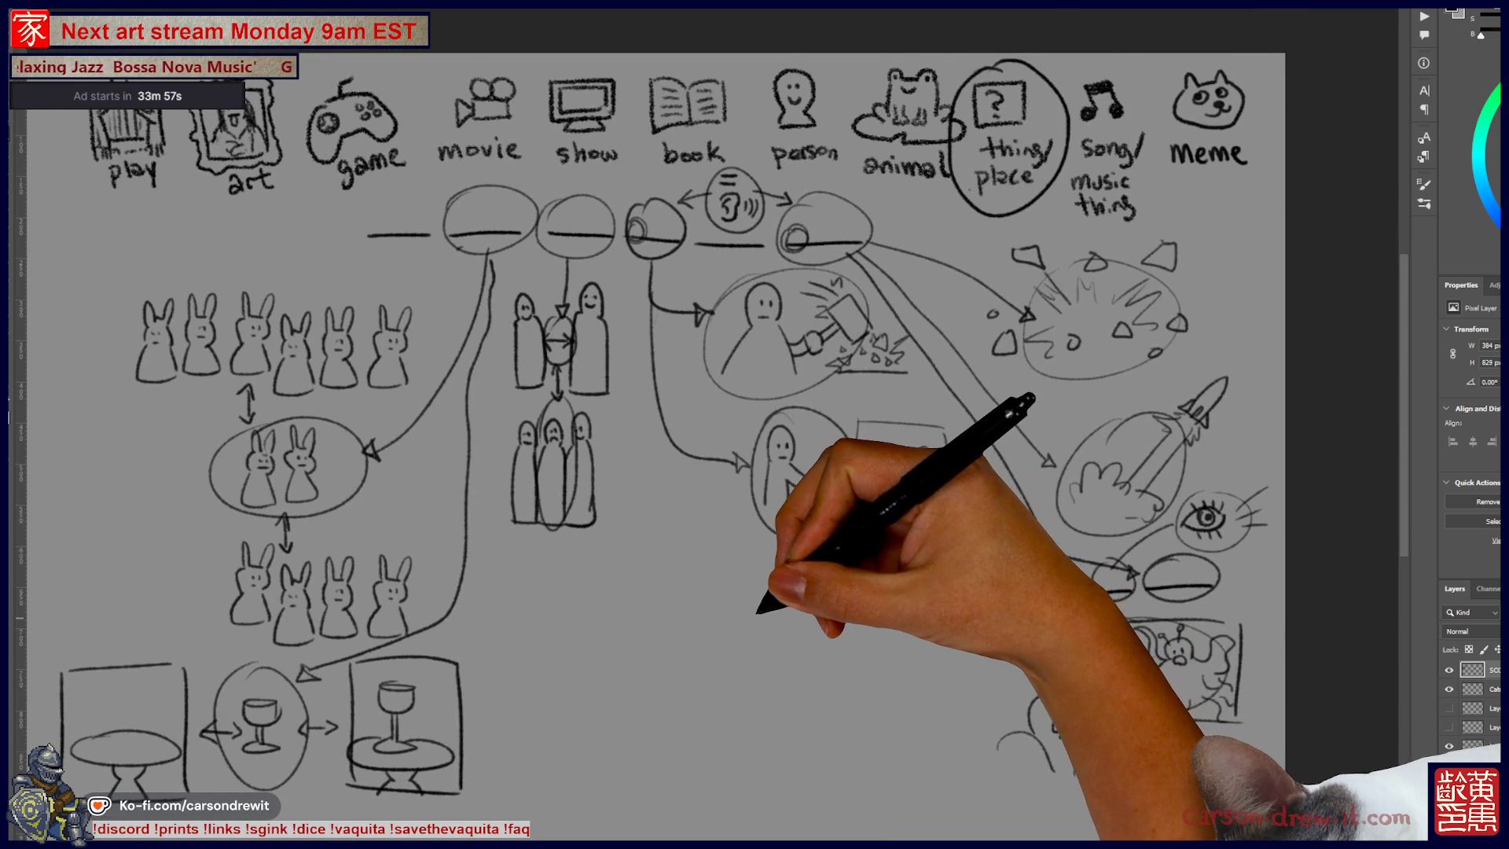
scroll(691, 424, "left", 2)
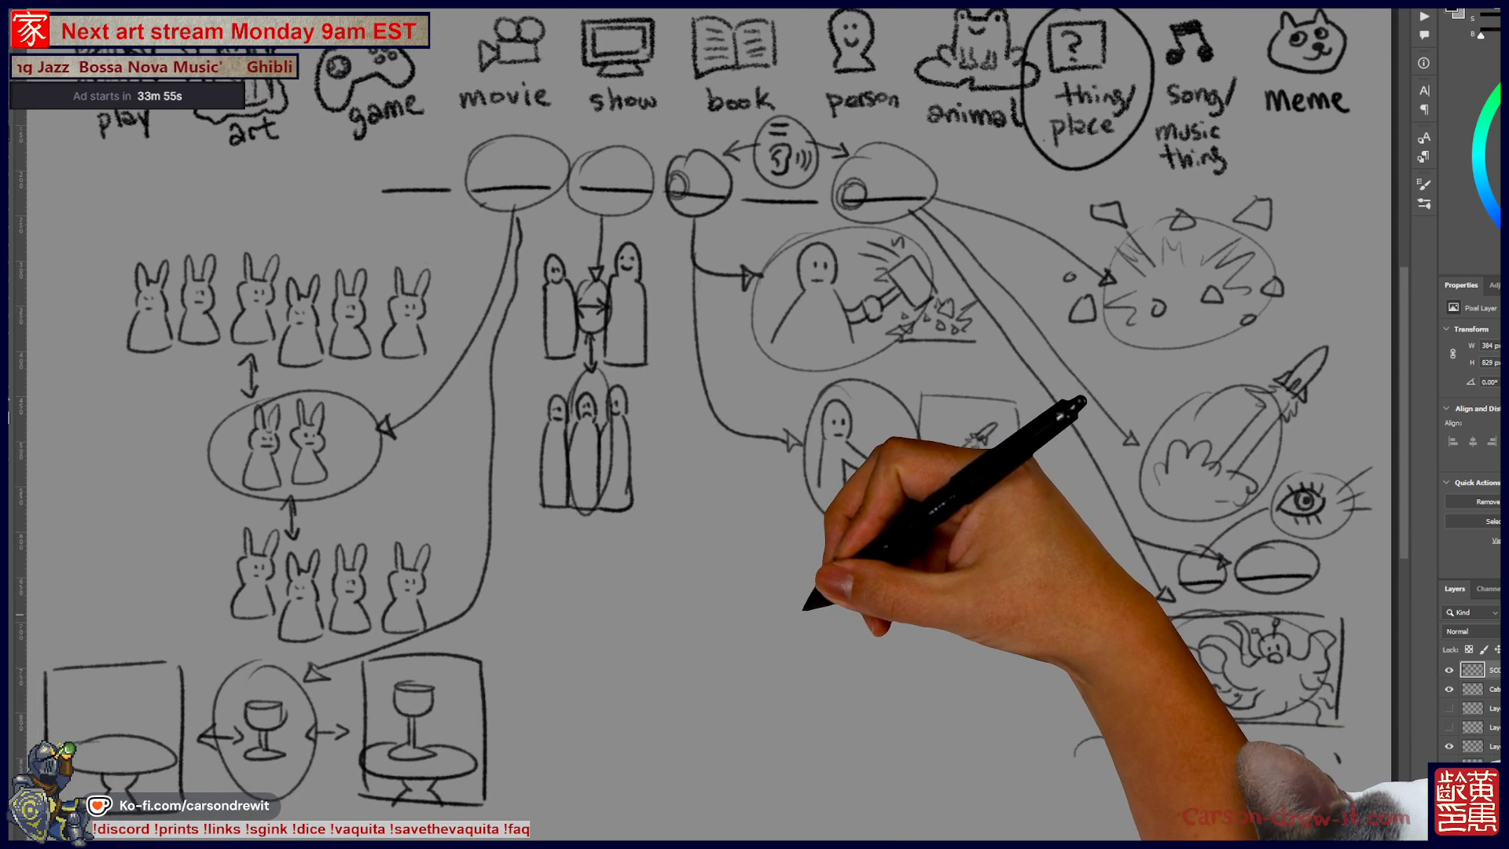
key("ctrl+Tab")
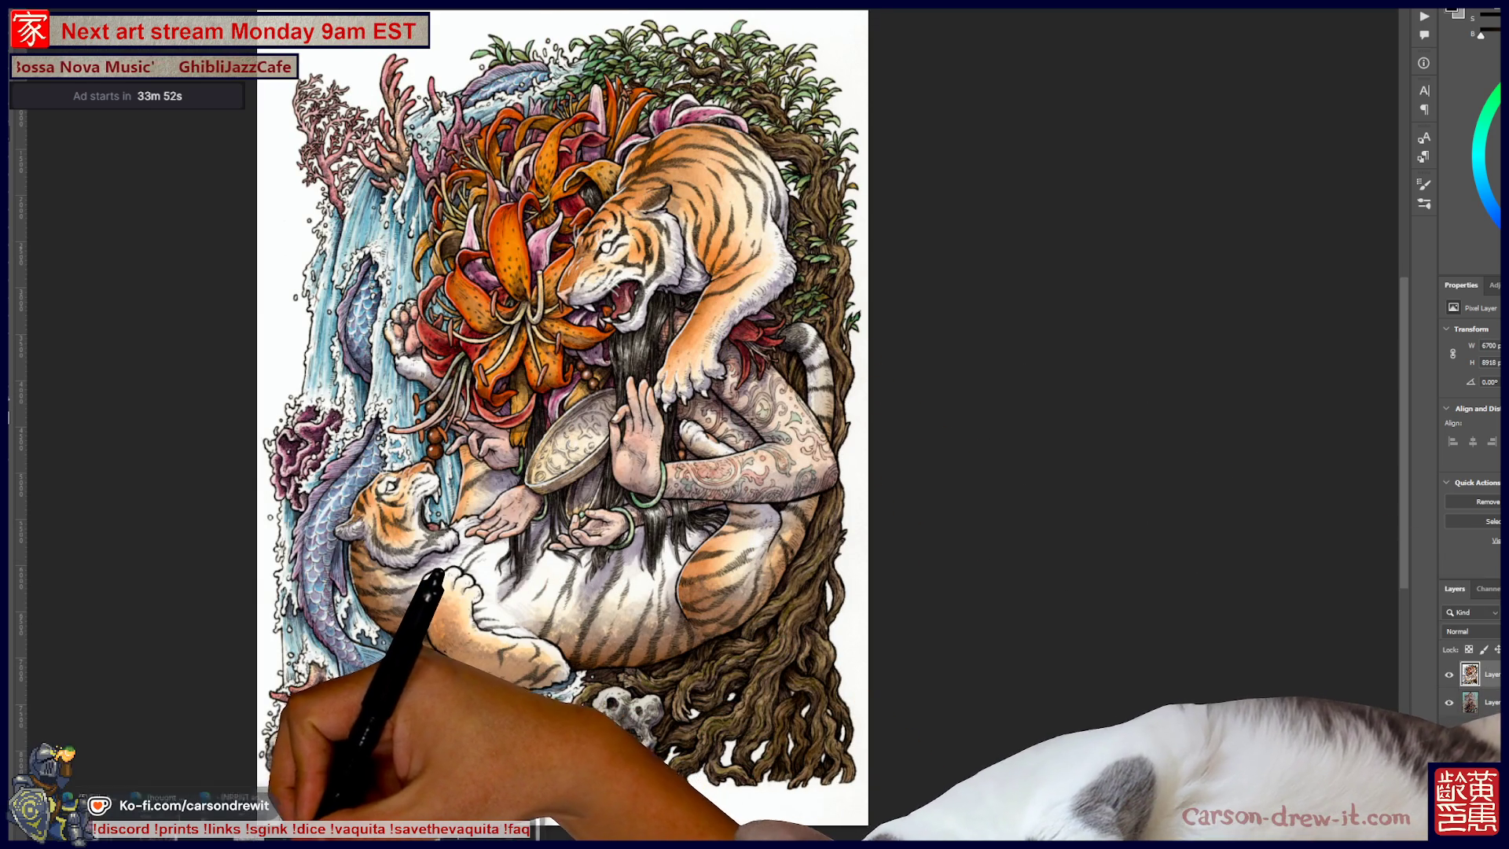
mouse_move(409, 811)
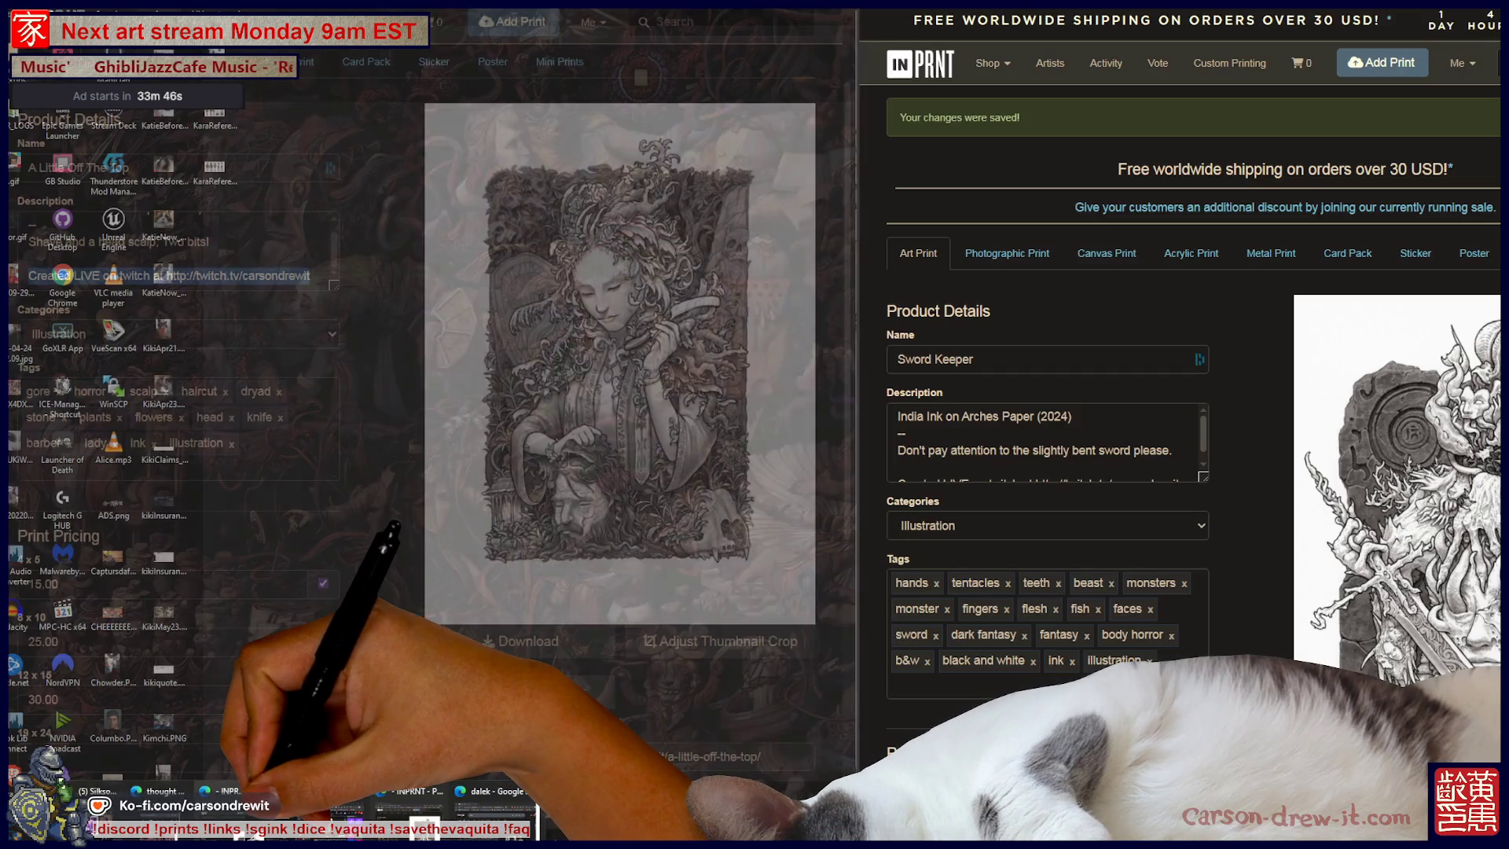
Save the Sword Keeper listing changes in the browser and start a new print with Add Print.
left_click(416, 810)
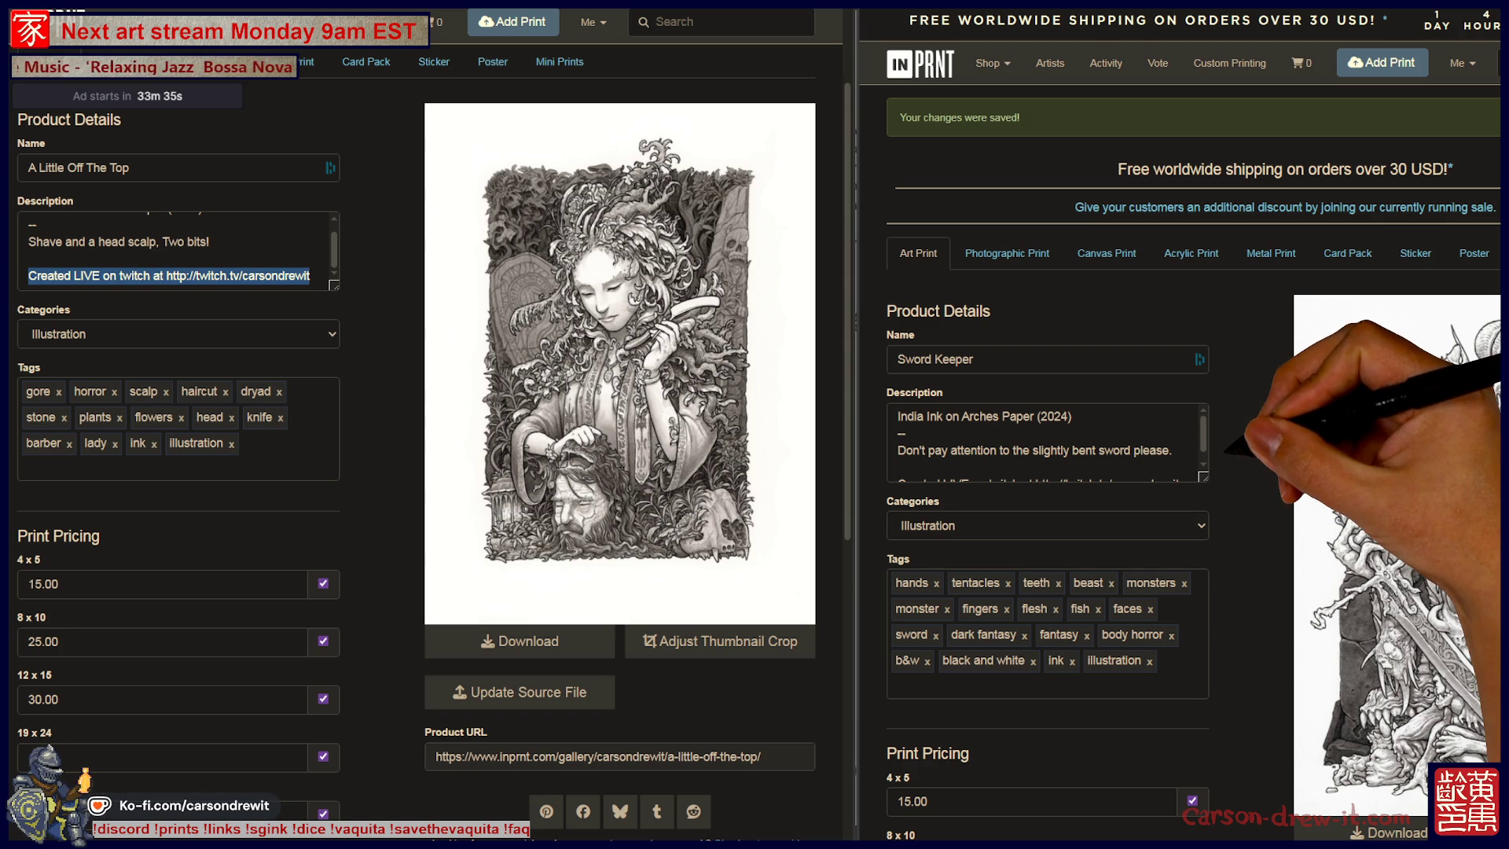
scroll(1045, 440, "down", 10)
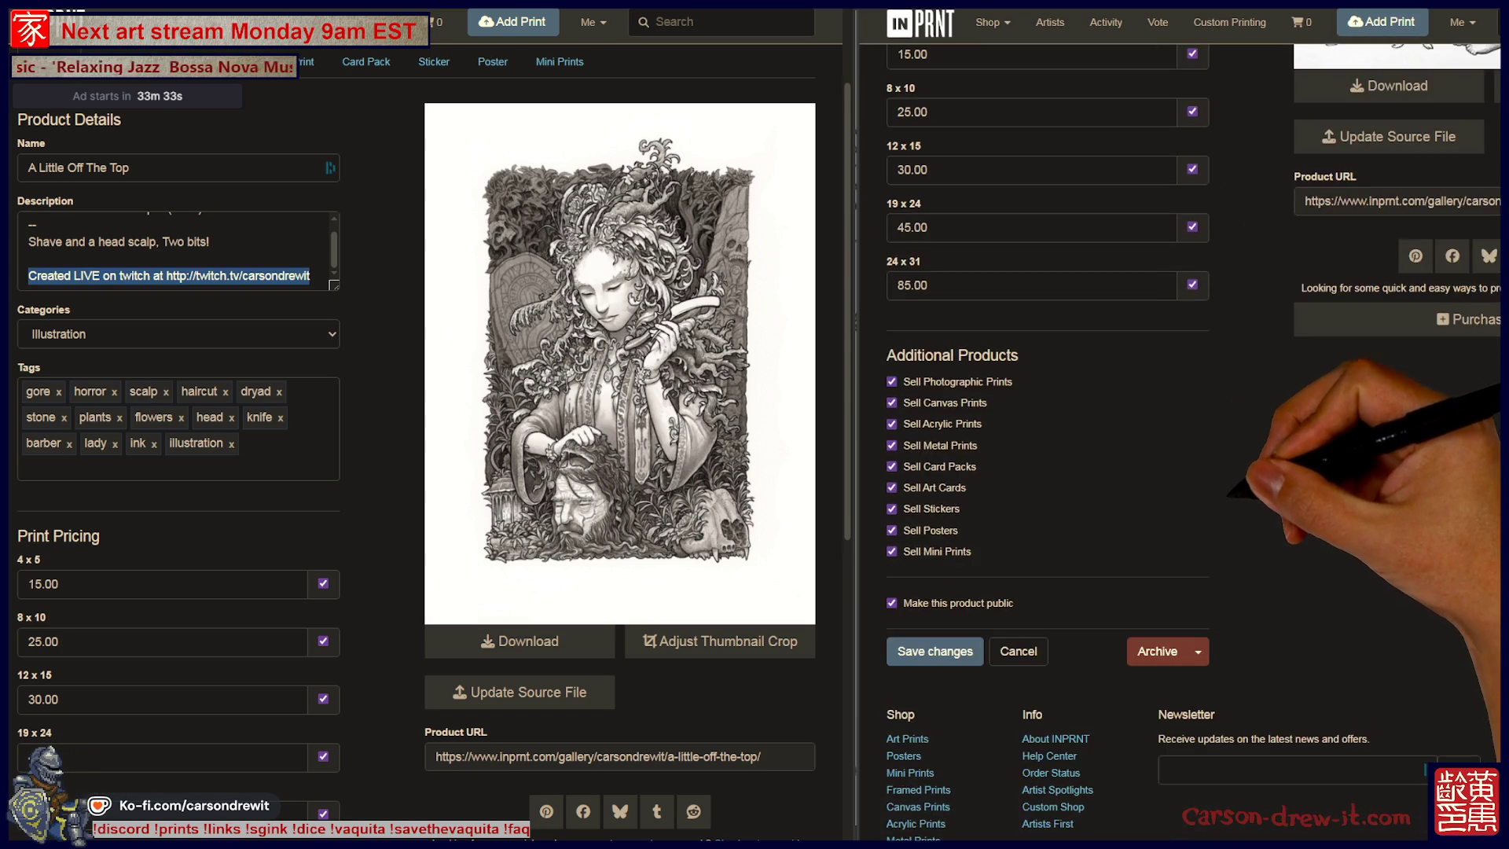
left_click(935, 651)
left_click(1381, 62)
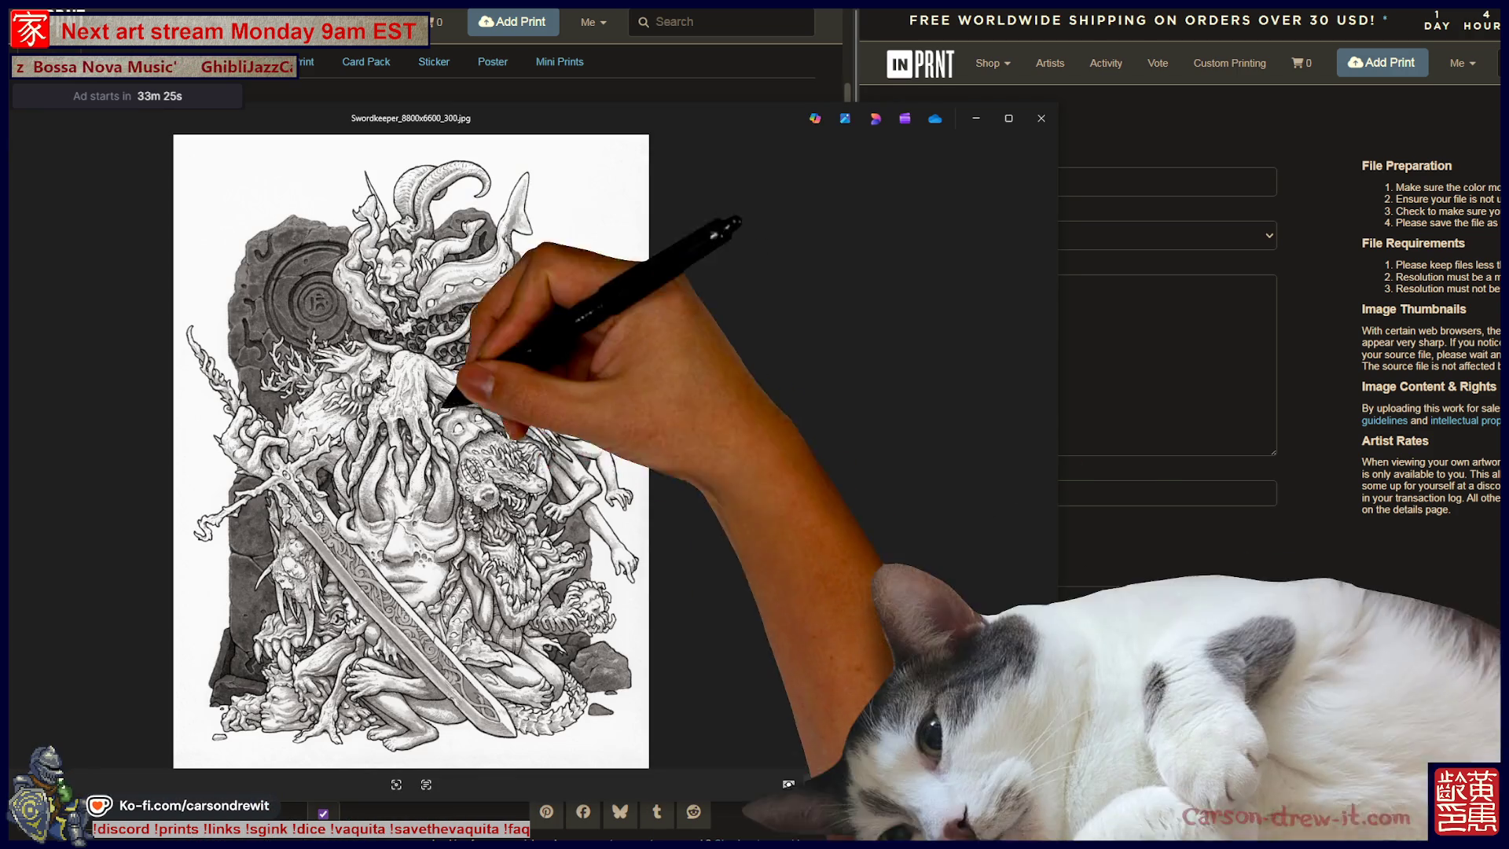
Advance Windows Photos to TheCaretaker_8800x6600_300.jpg, then hide and restore all windows.
key("Right")
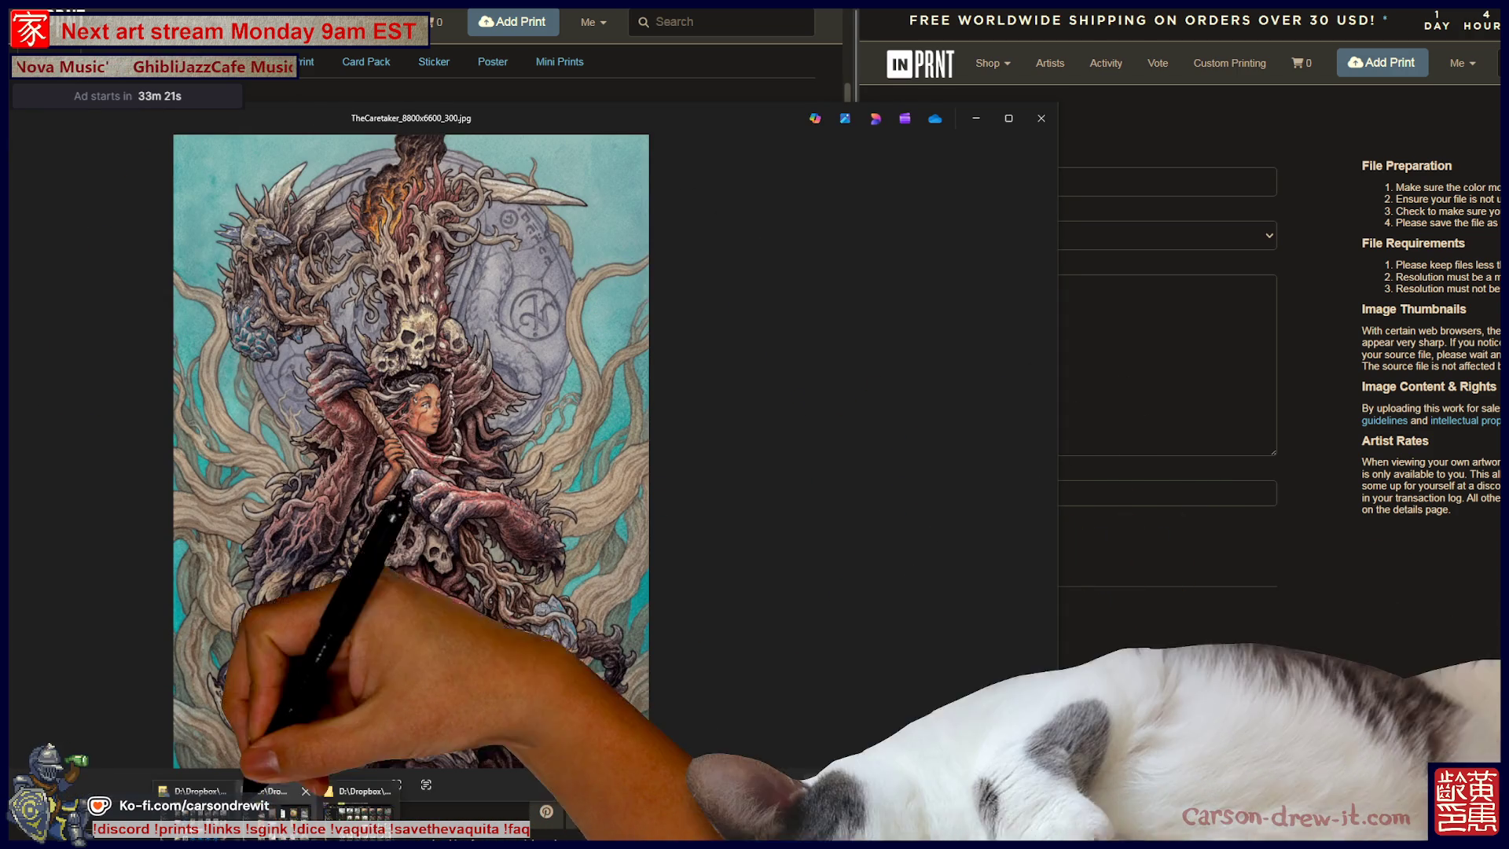
key("super+d")
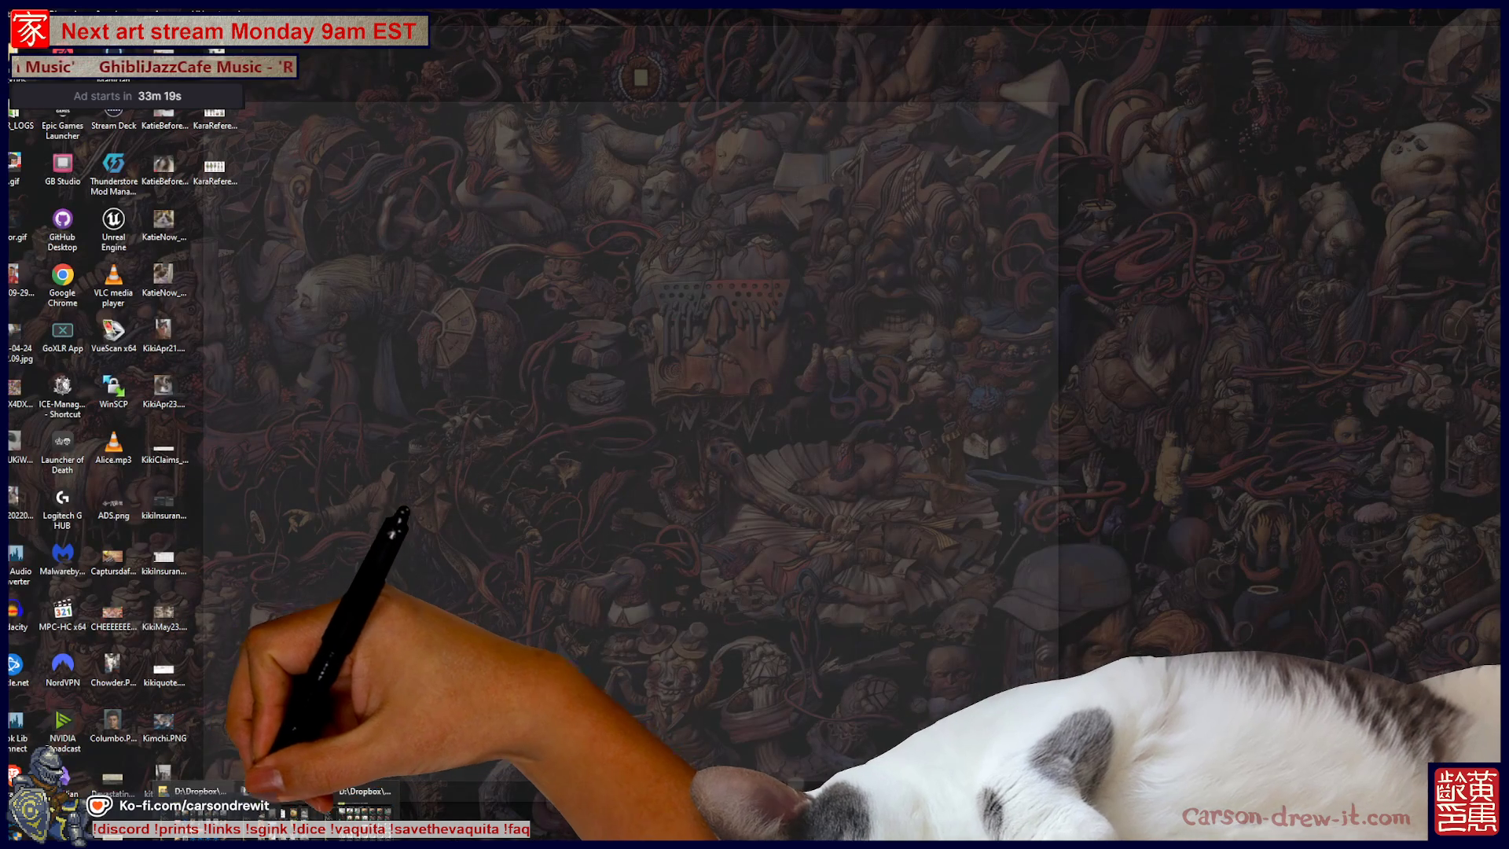
key("super+d")
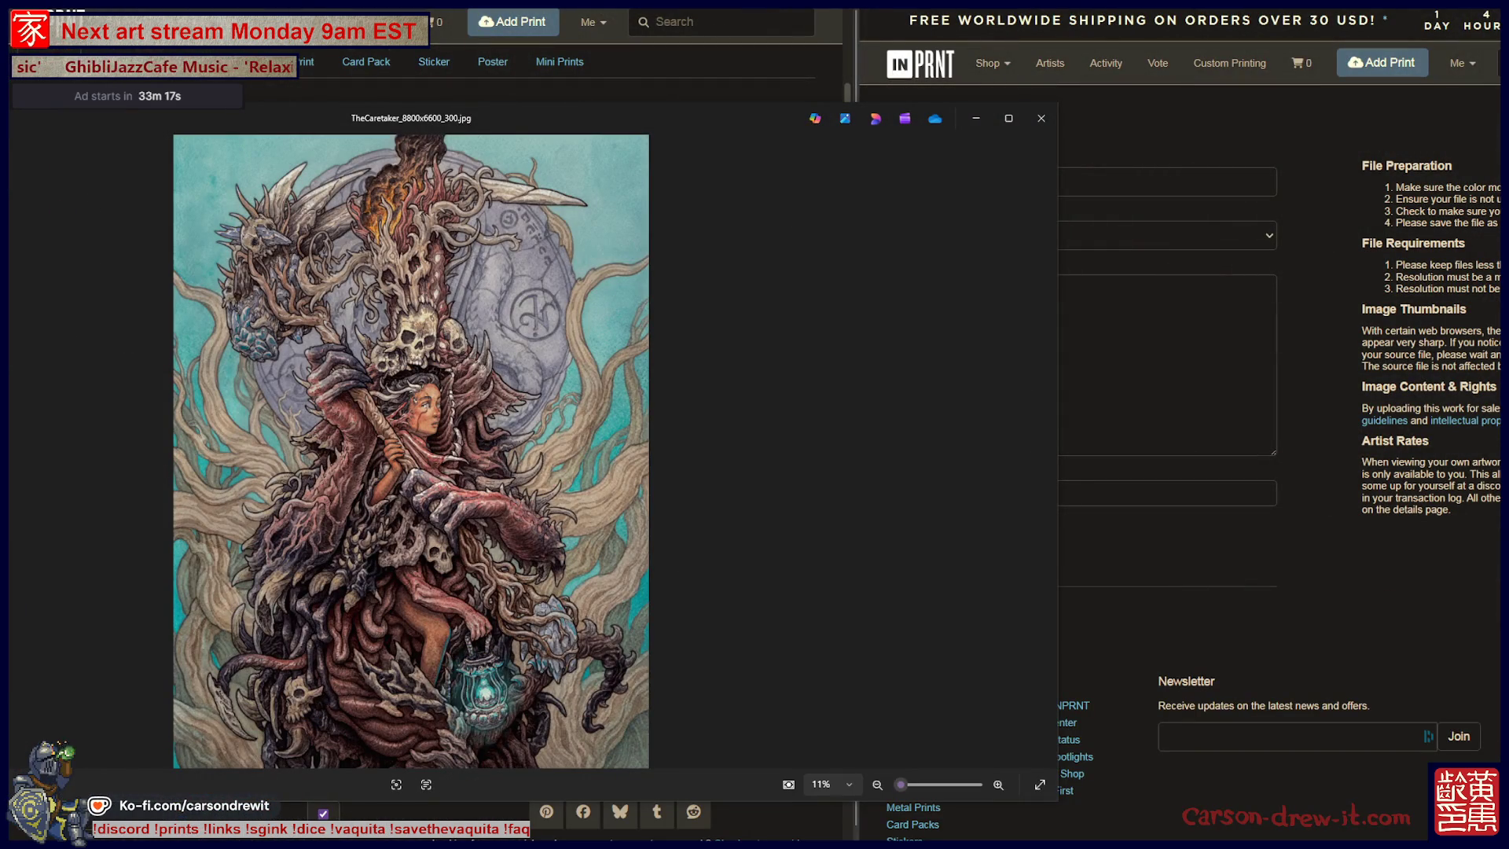
Upload TheCaretaker_8800x6600_300.jpg as the artwork file on the Add New Print form.
key("alt+Tab")
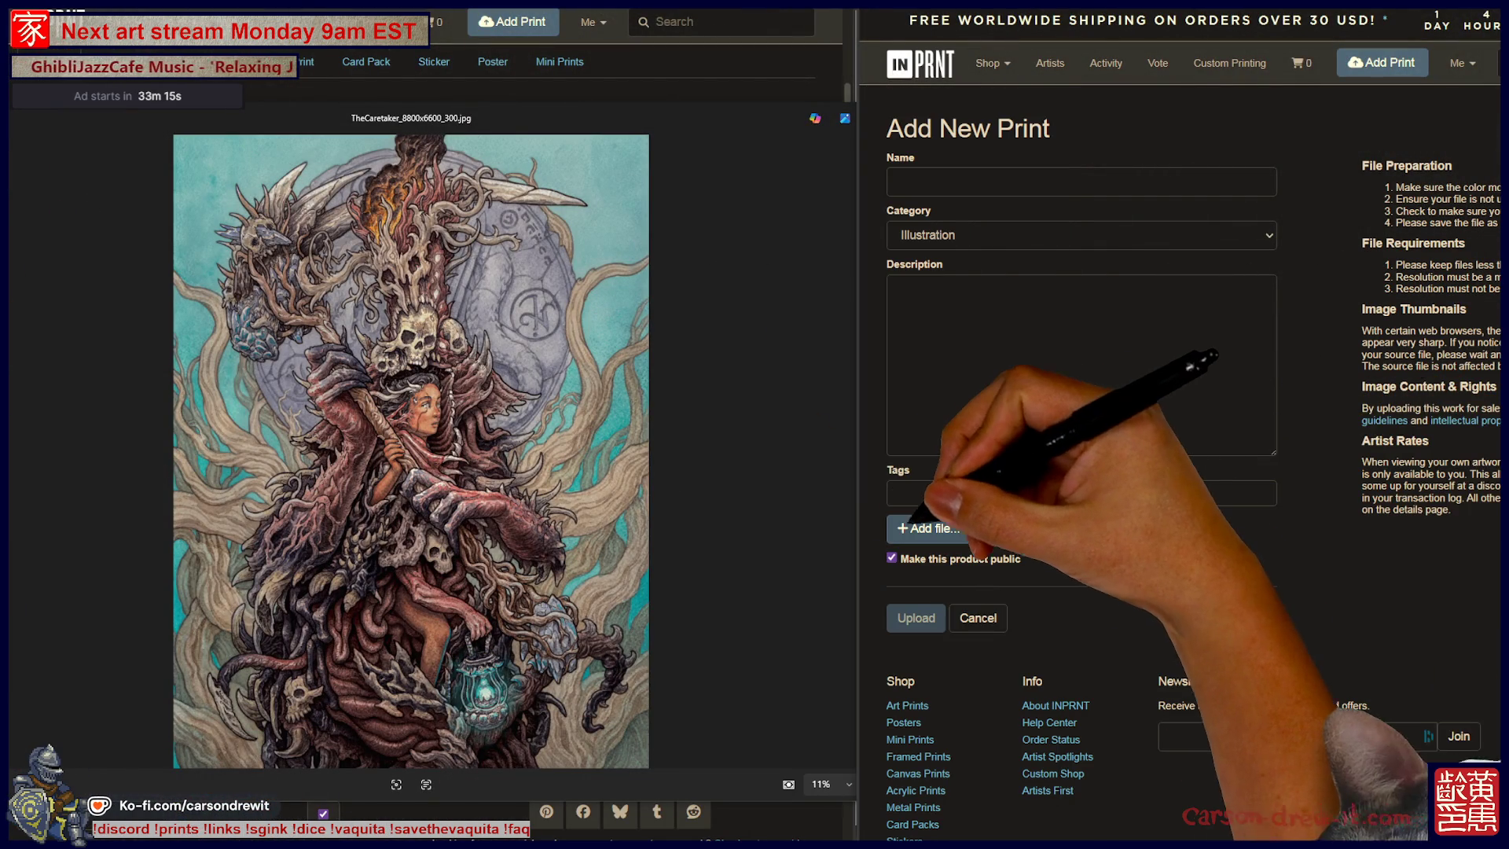
left_click(928, 529)
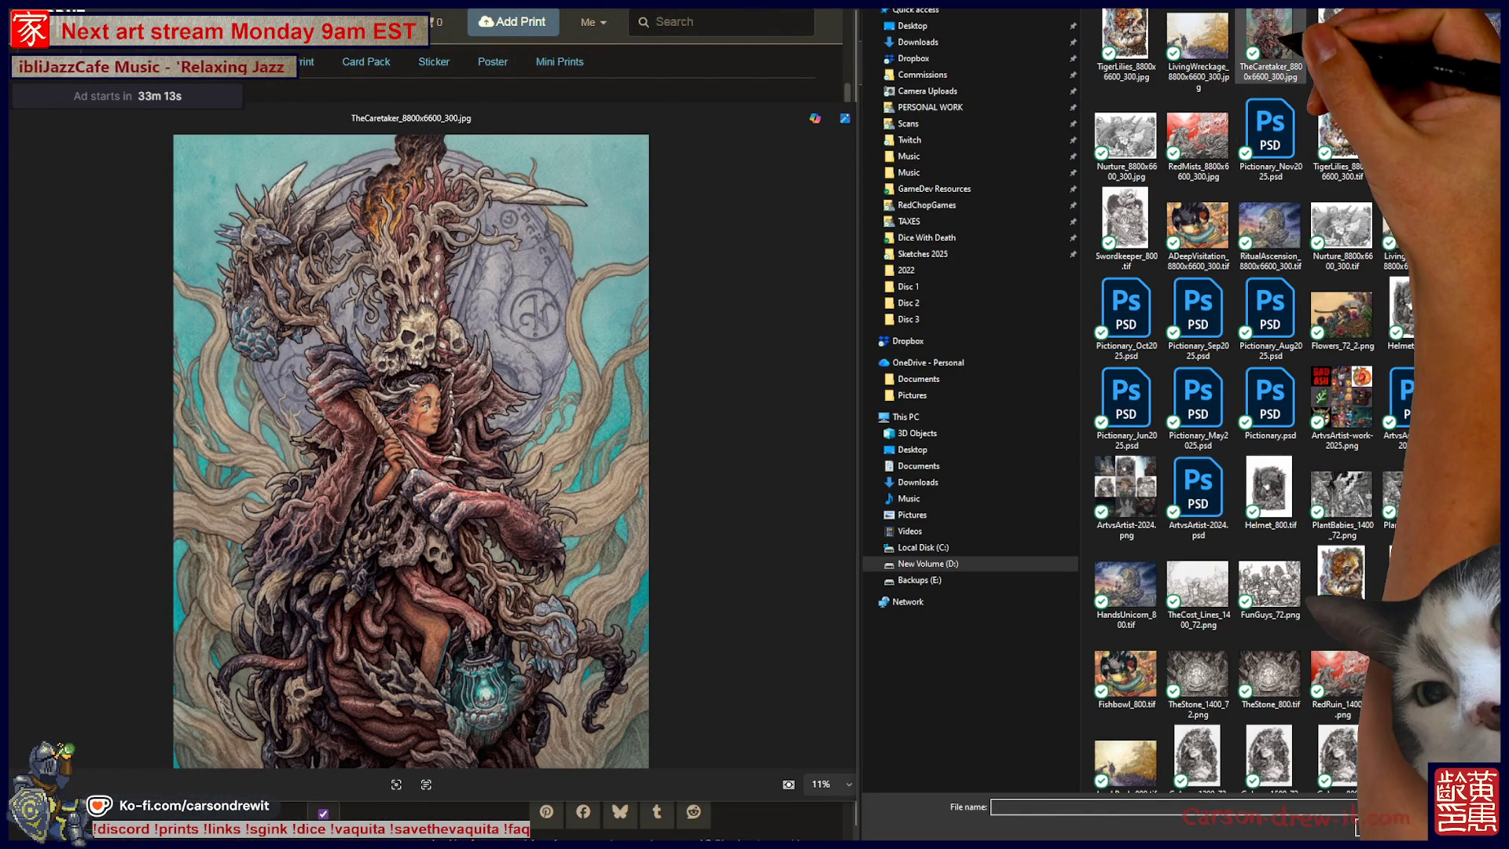
left_click(1270, 43)
key("Return")
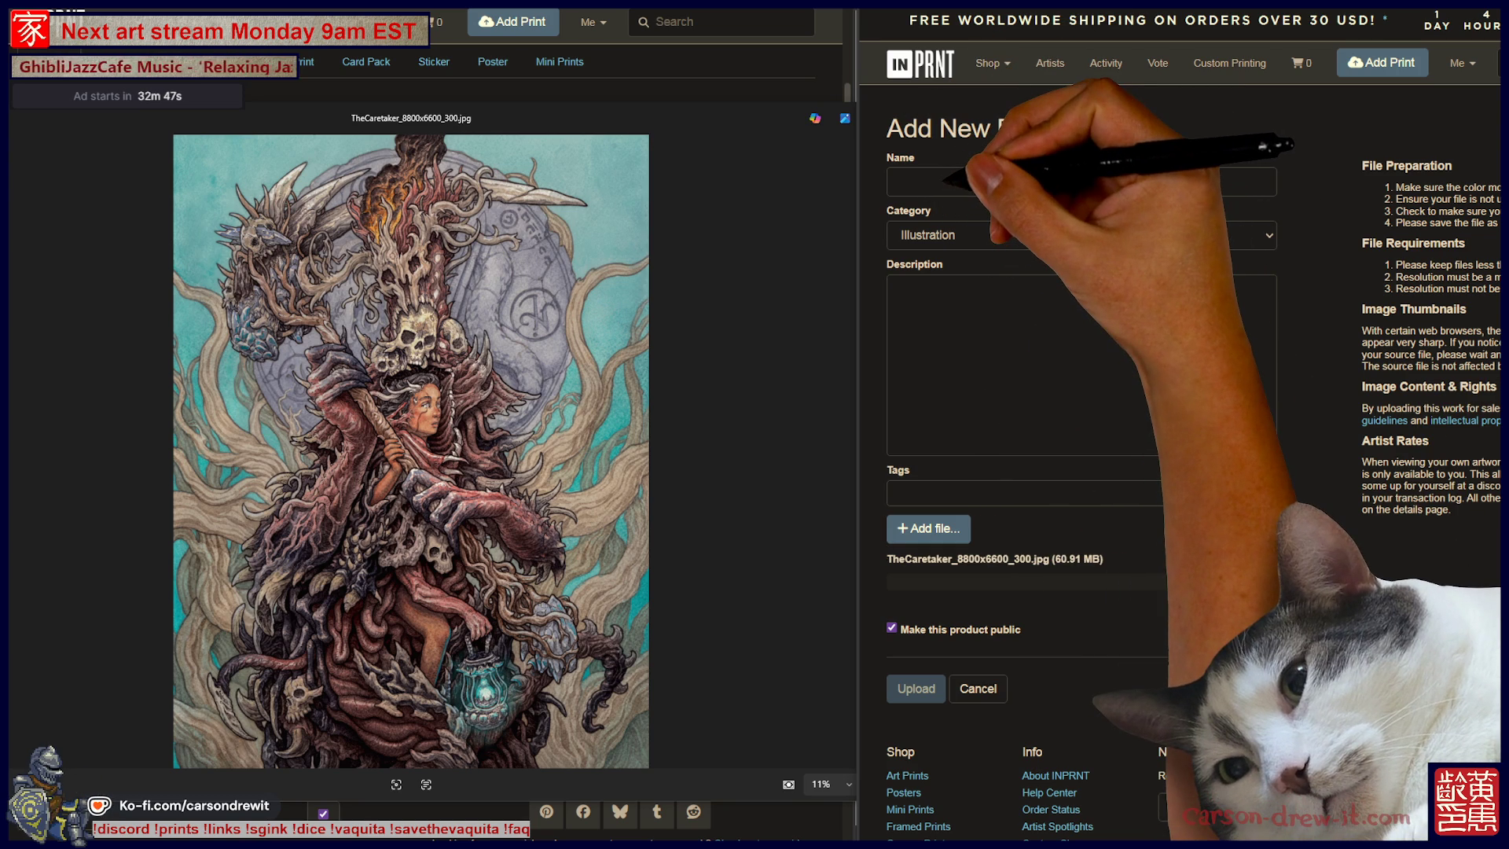
Enter 'The Caretaker' in the print's Name field, leaving the Description for next.
left_click(1081, 181)
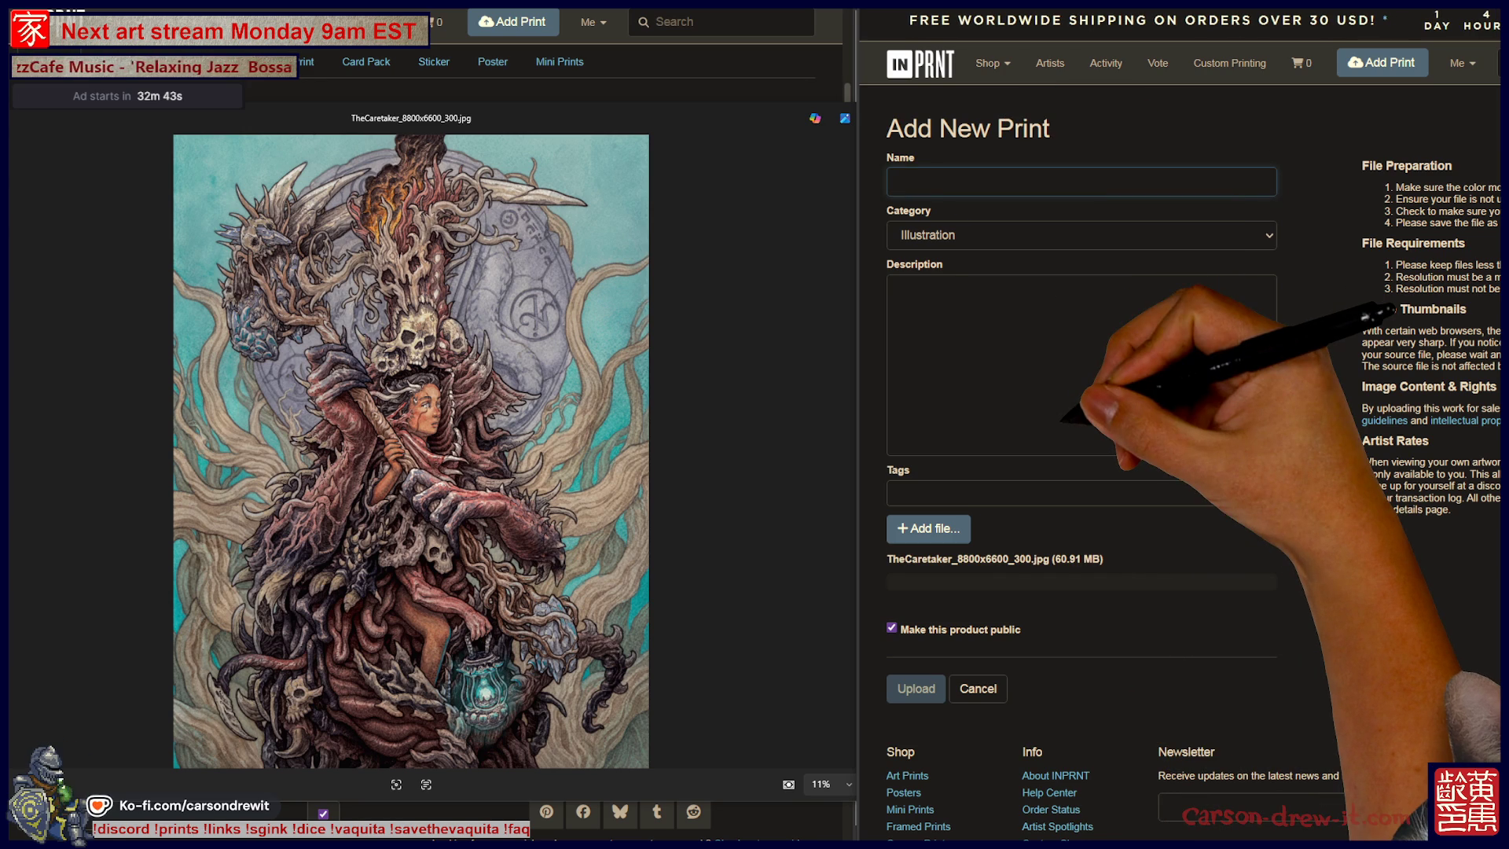
type("The Caretaker")
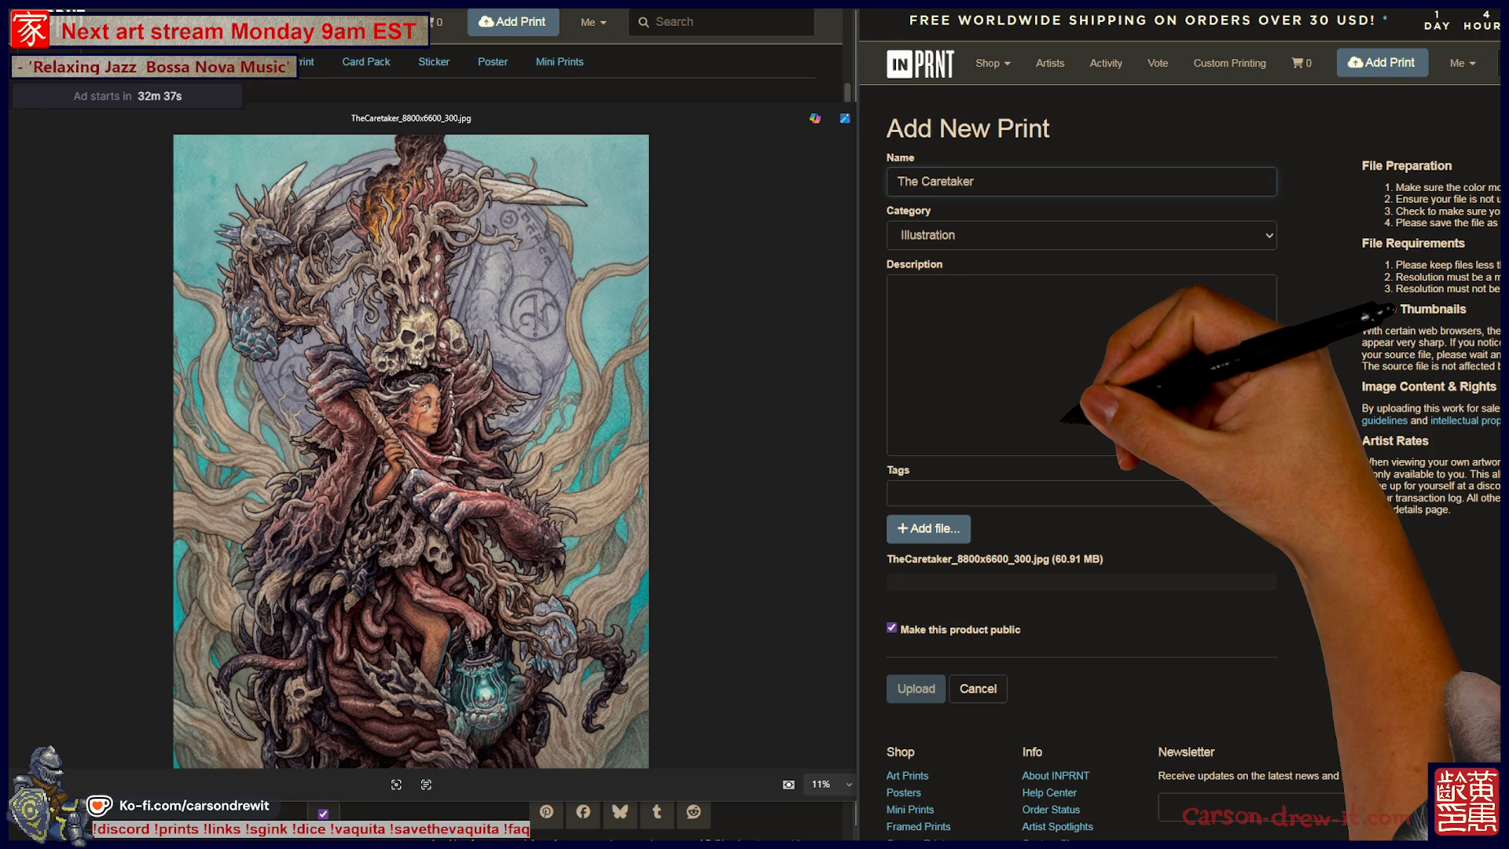
left_click(896, 291)
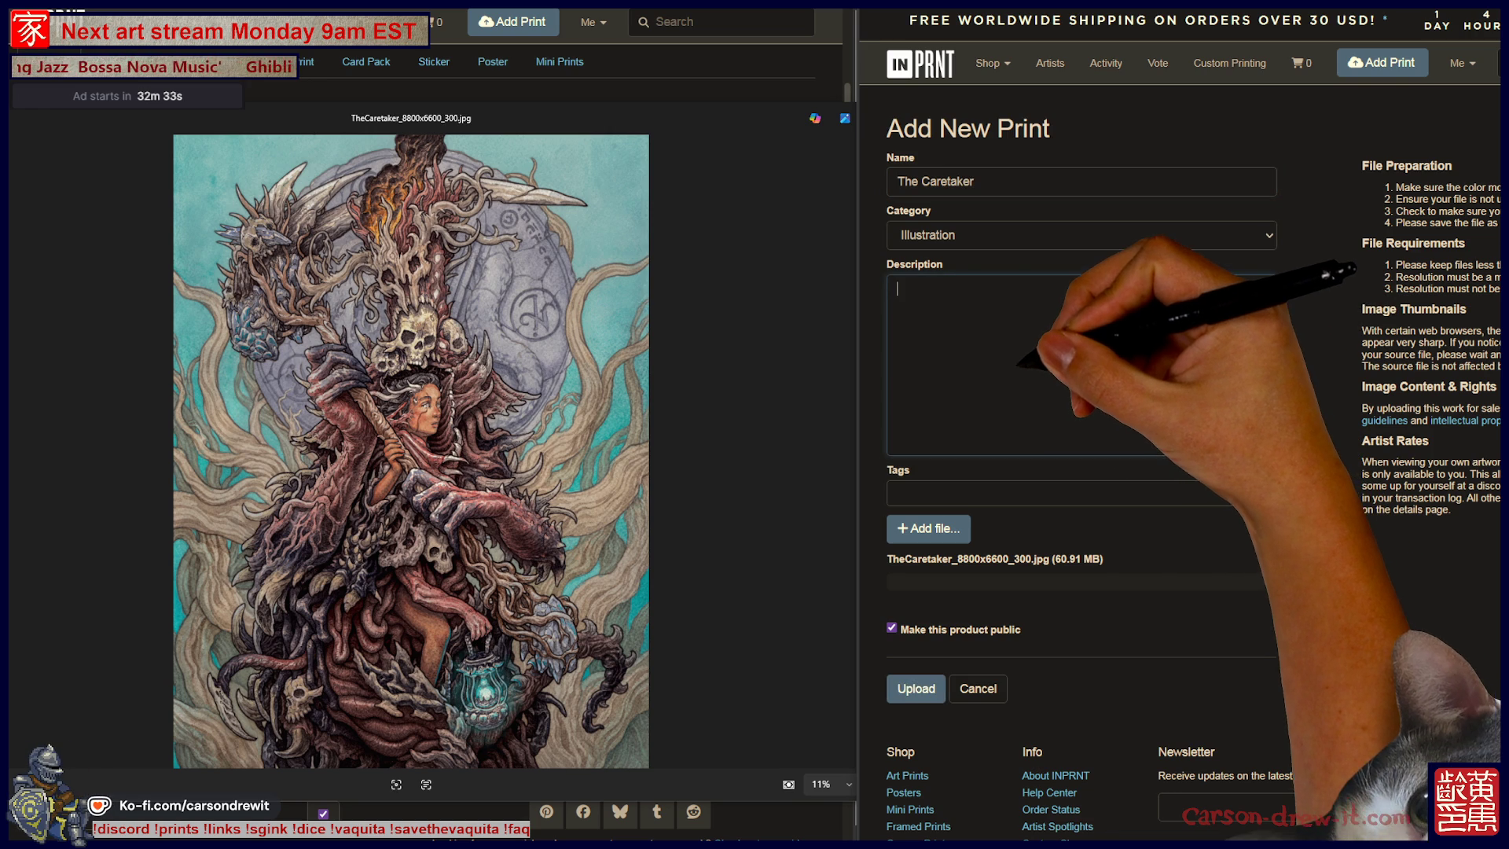
Paste the saved description and insert 'and watercolour' after 'India Ink'.
type("India Ink on Arches Paper (2022) -- Shave and a head scalp, Two bits!  Created LIVE on twitch at http://twitch.tv/carsondrewit")
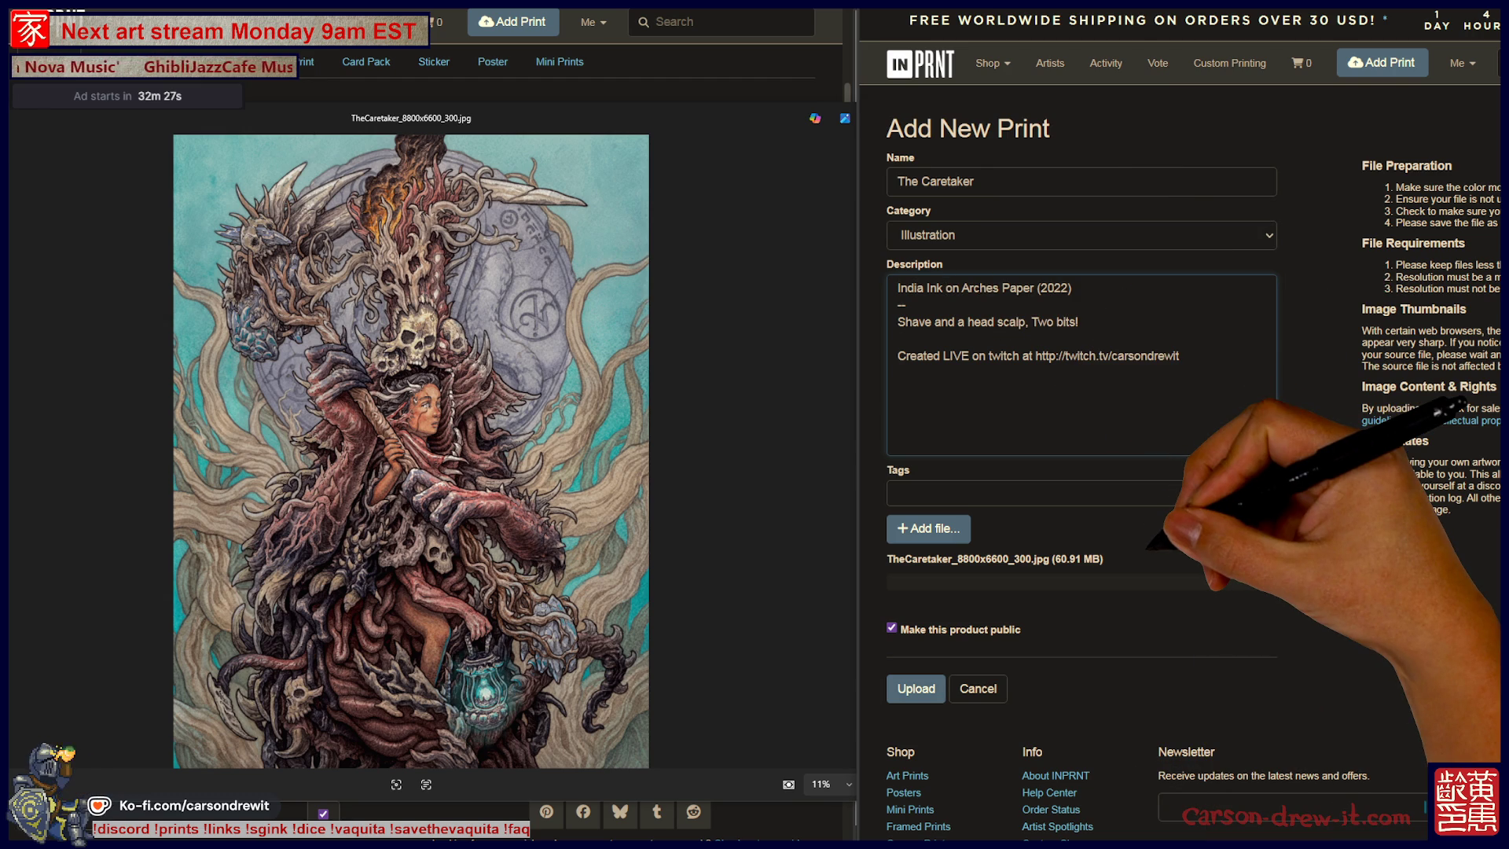
type("and wate")
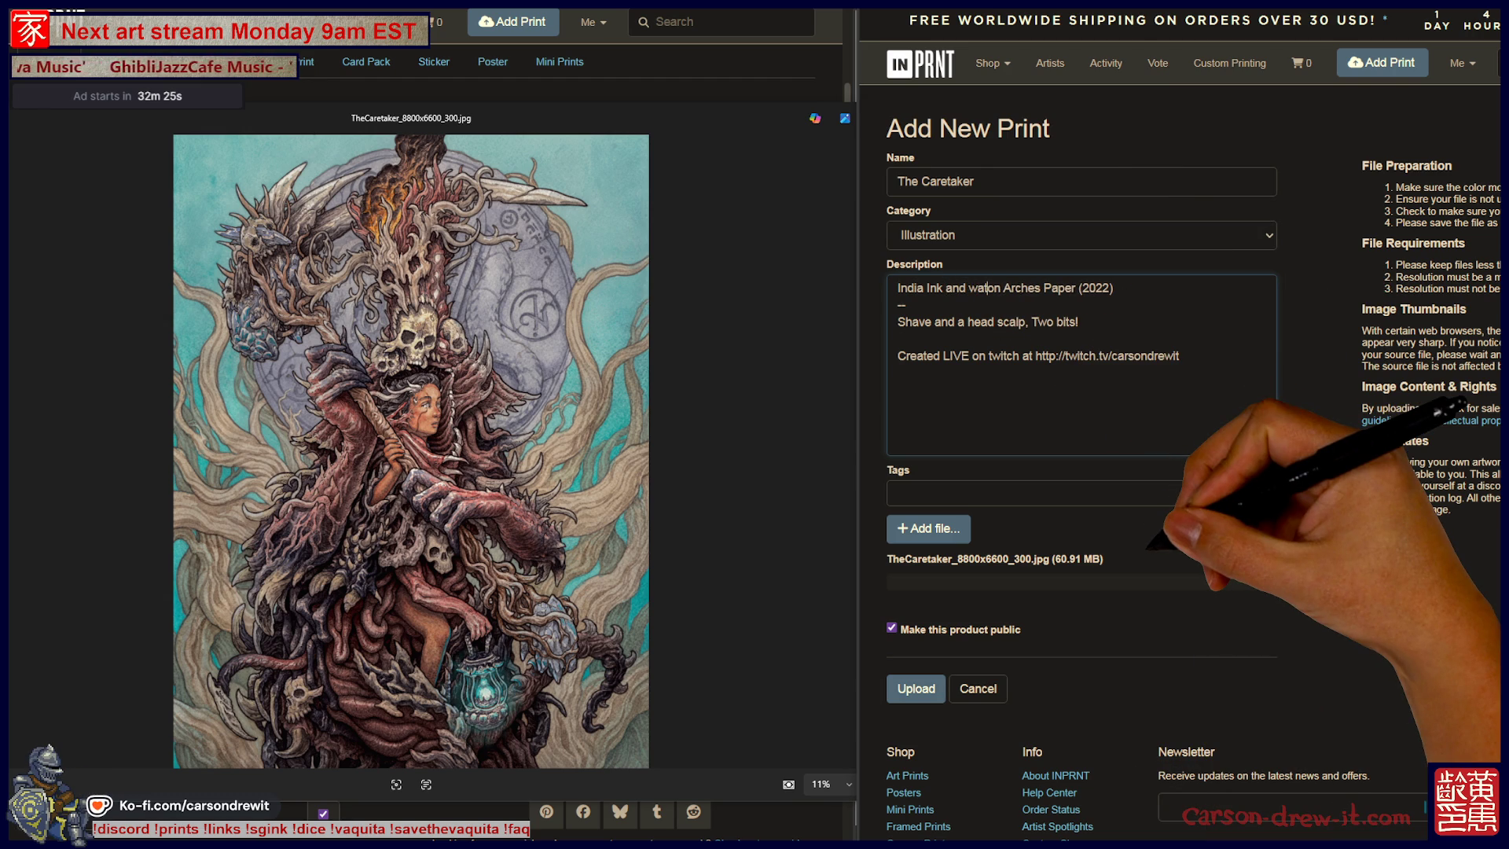
type("rcolour")
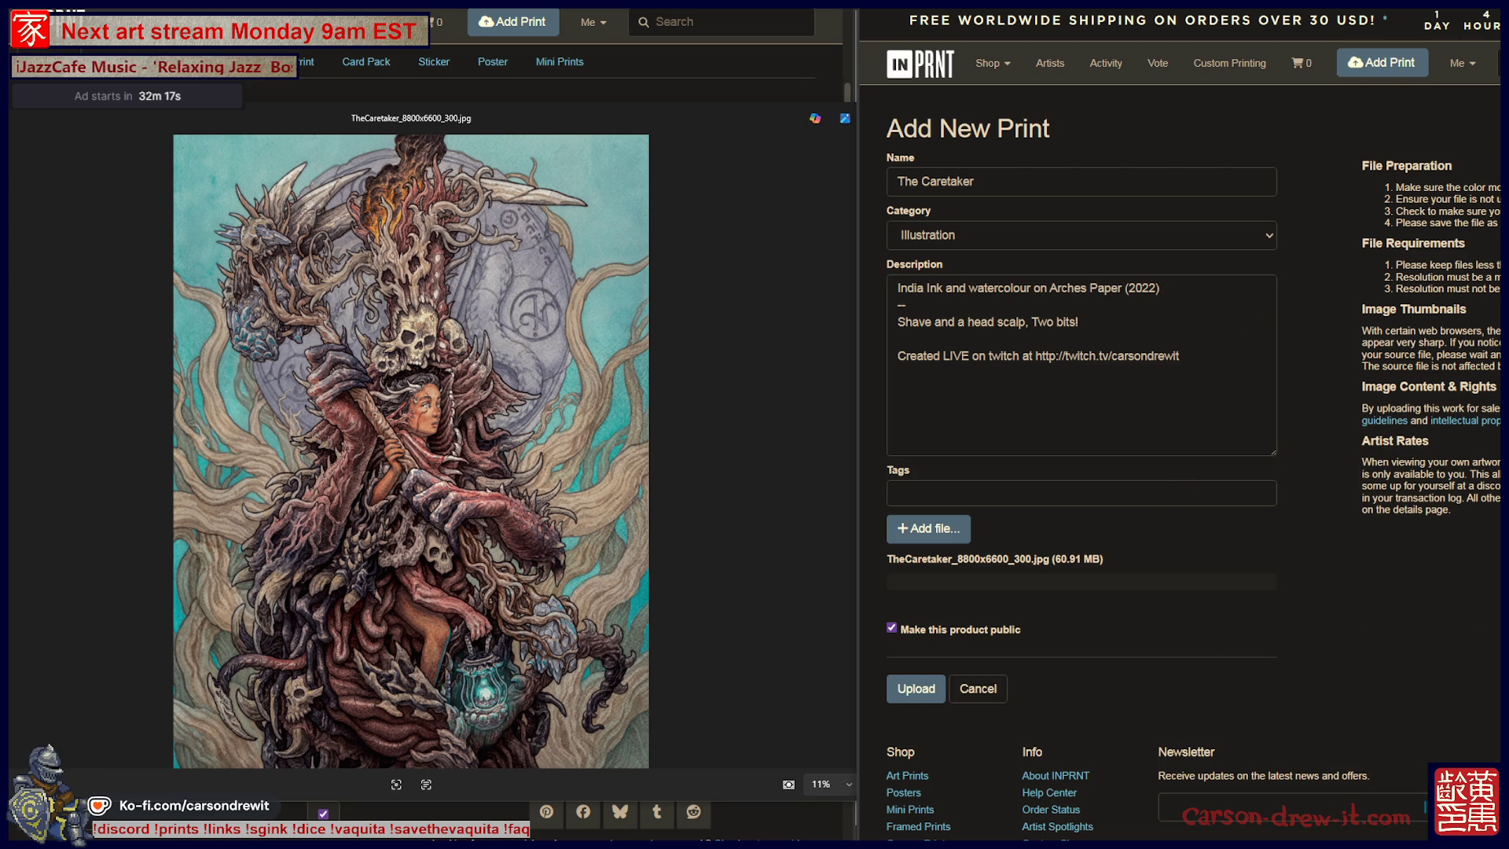
left_click(1033, 288)
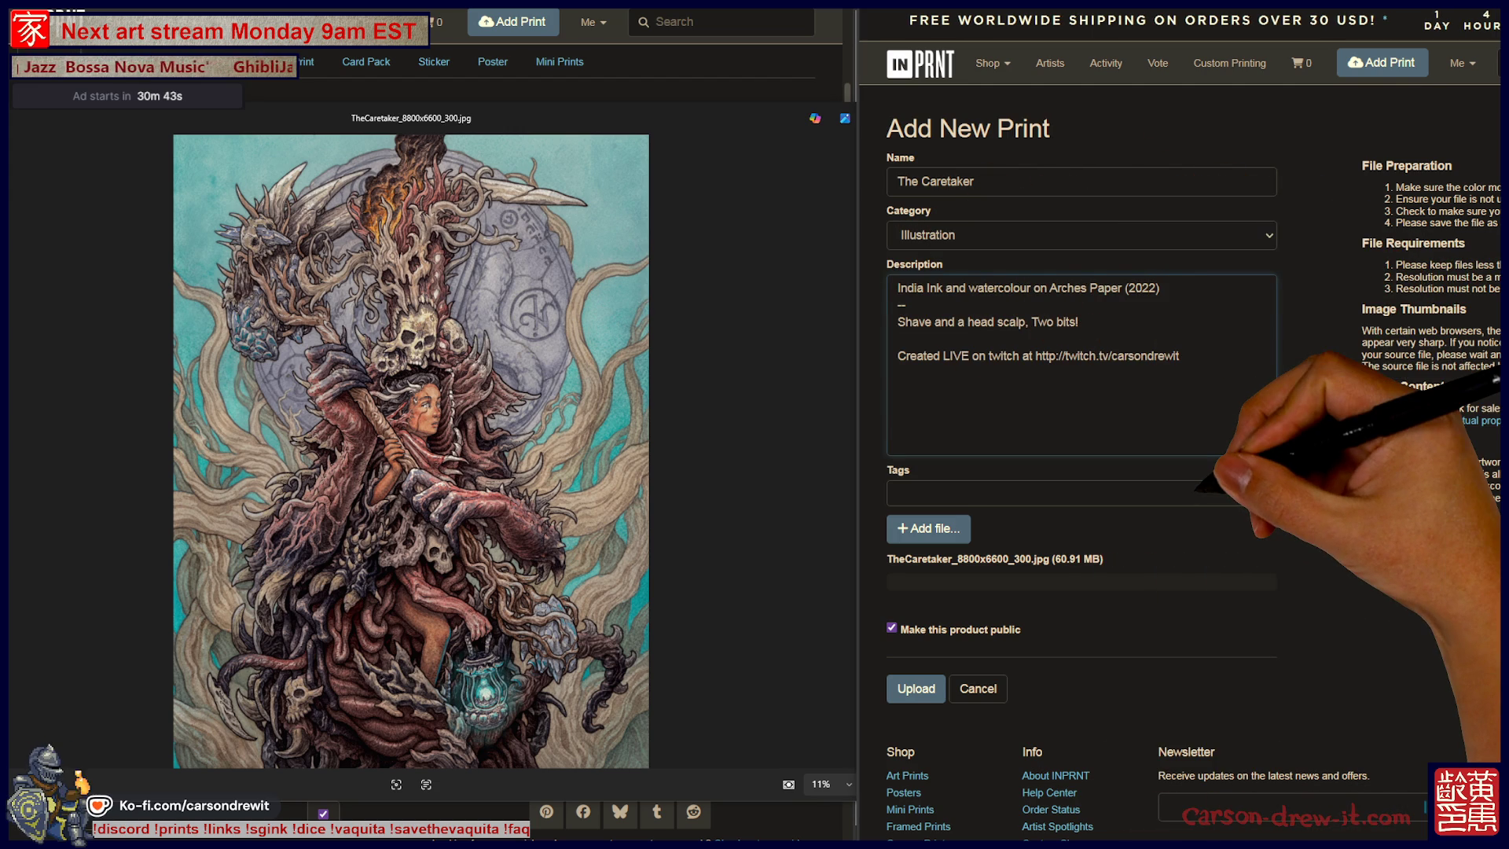
type("3")
Replace the tagline with one ending 'but I think I'm happy for her?' and type the tag 'illustration'.
left_click(903, 304)
triple_click(987, 321)
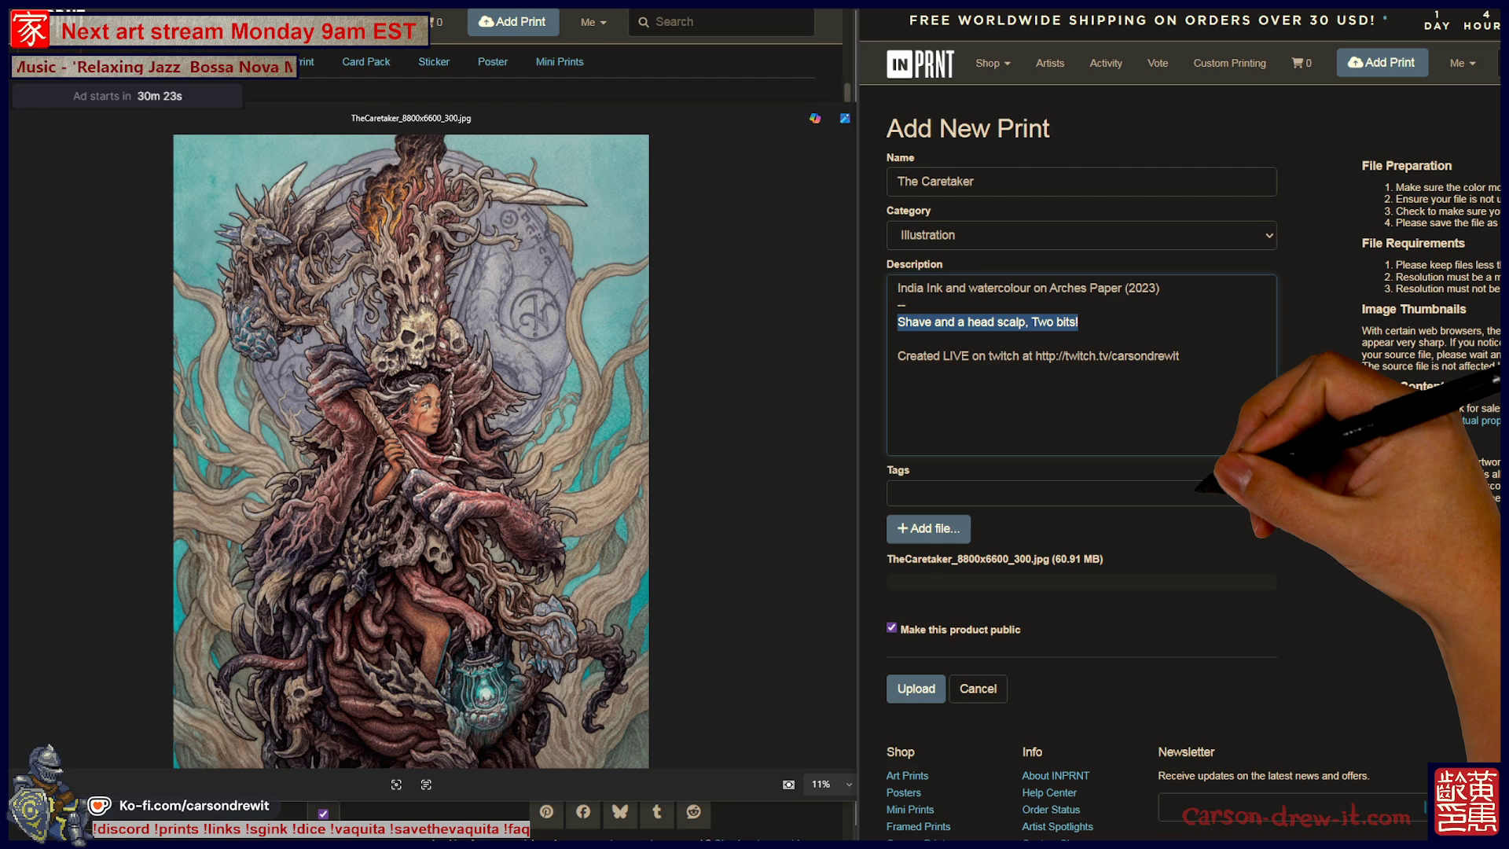
type("This is what happens when you ")
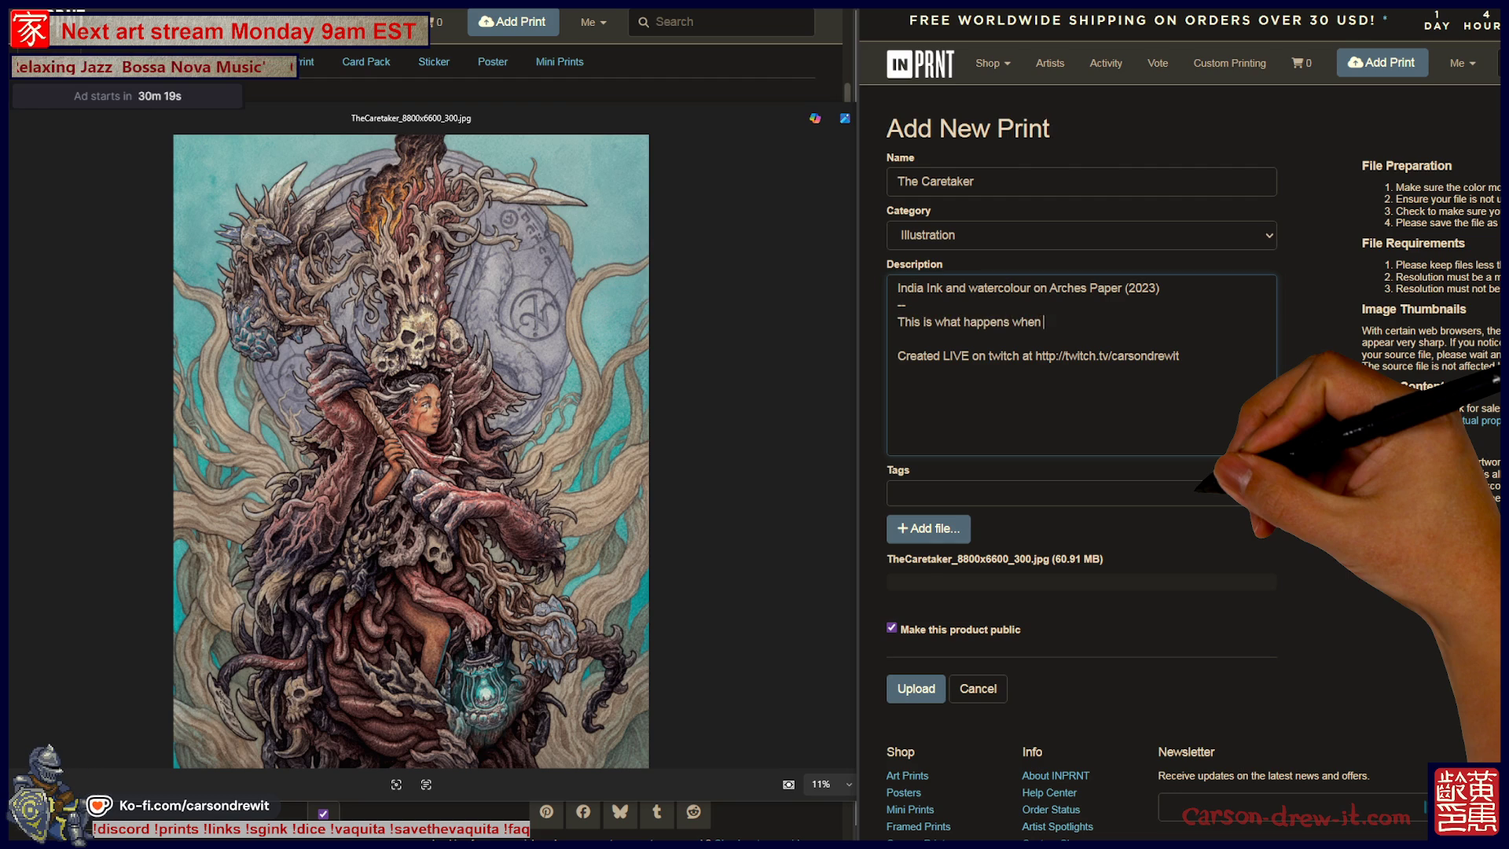
type("make something")
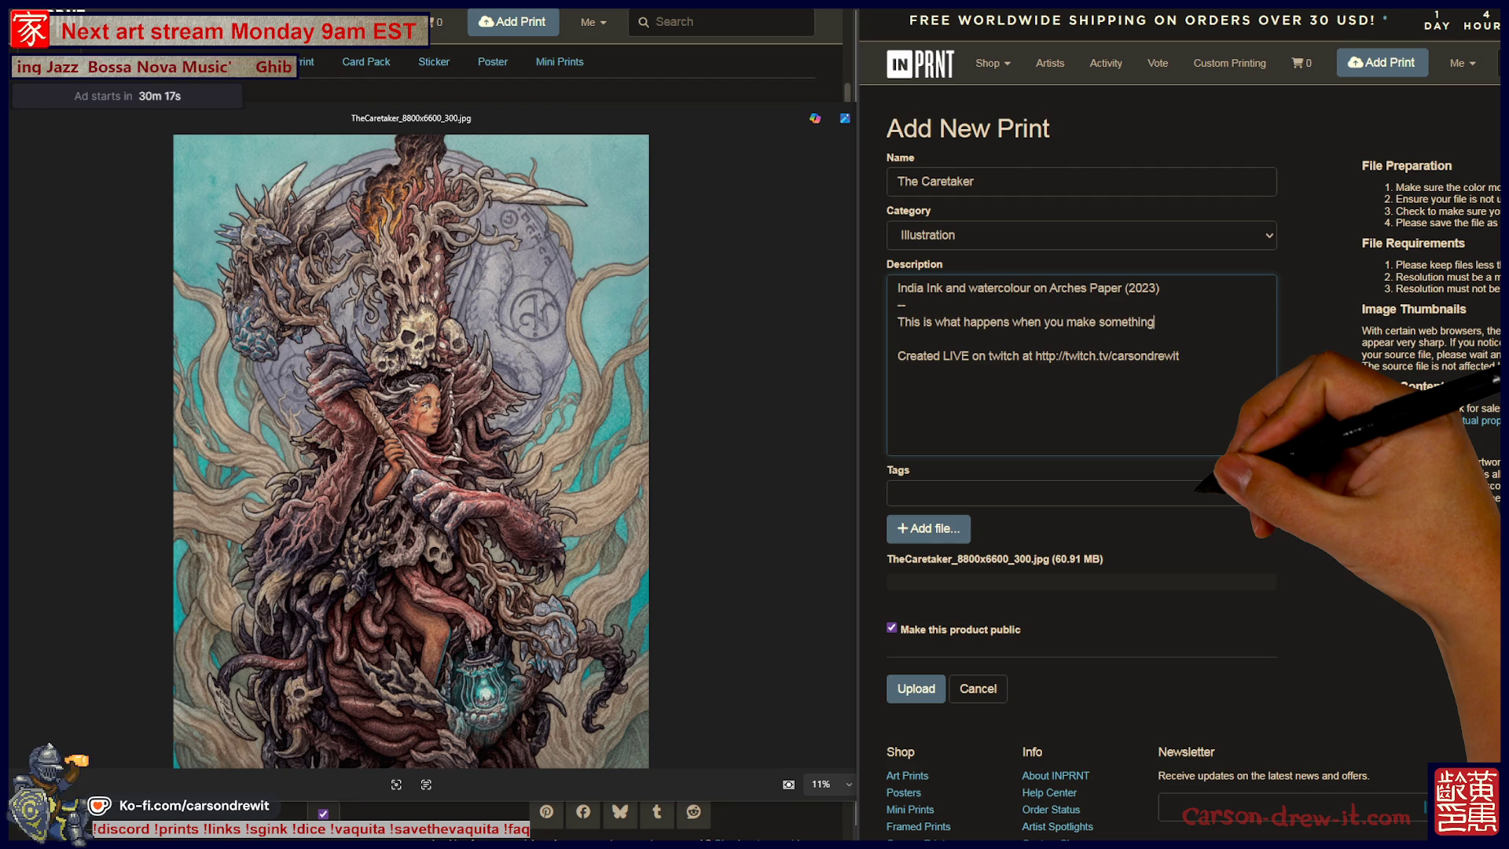
type(" up on the spot")
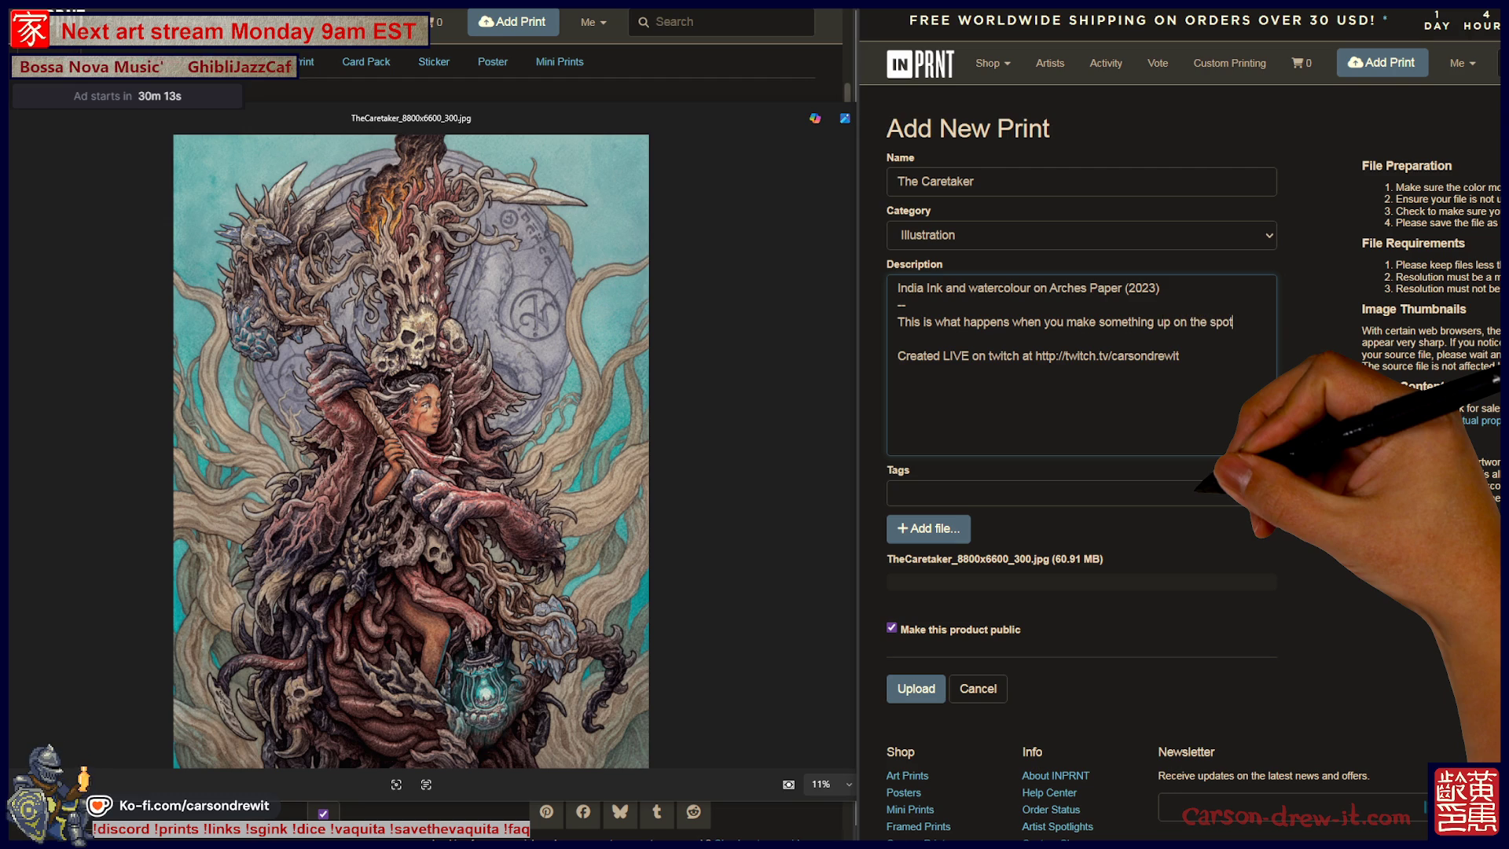
key("BackSpace")
key("BackSpace")
key("BackSpace")
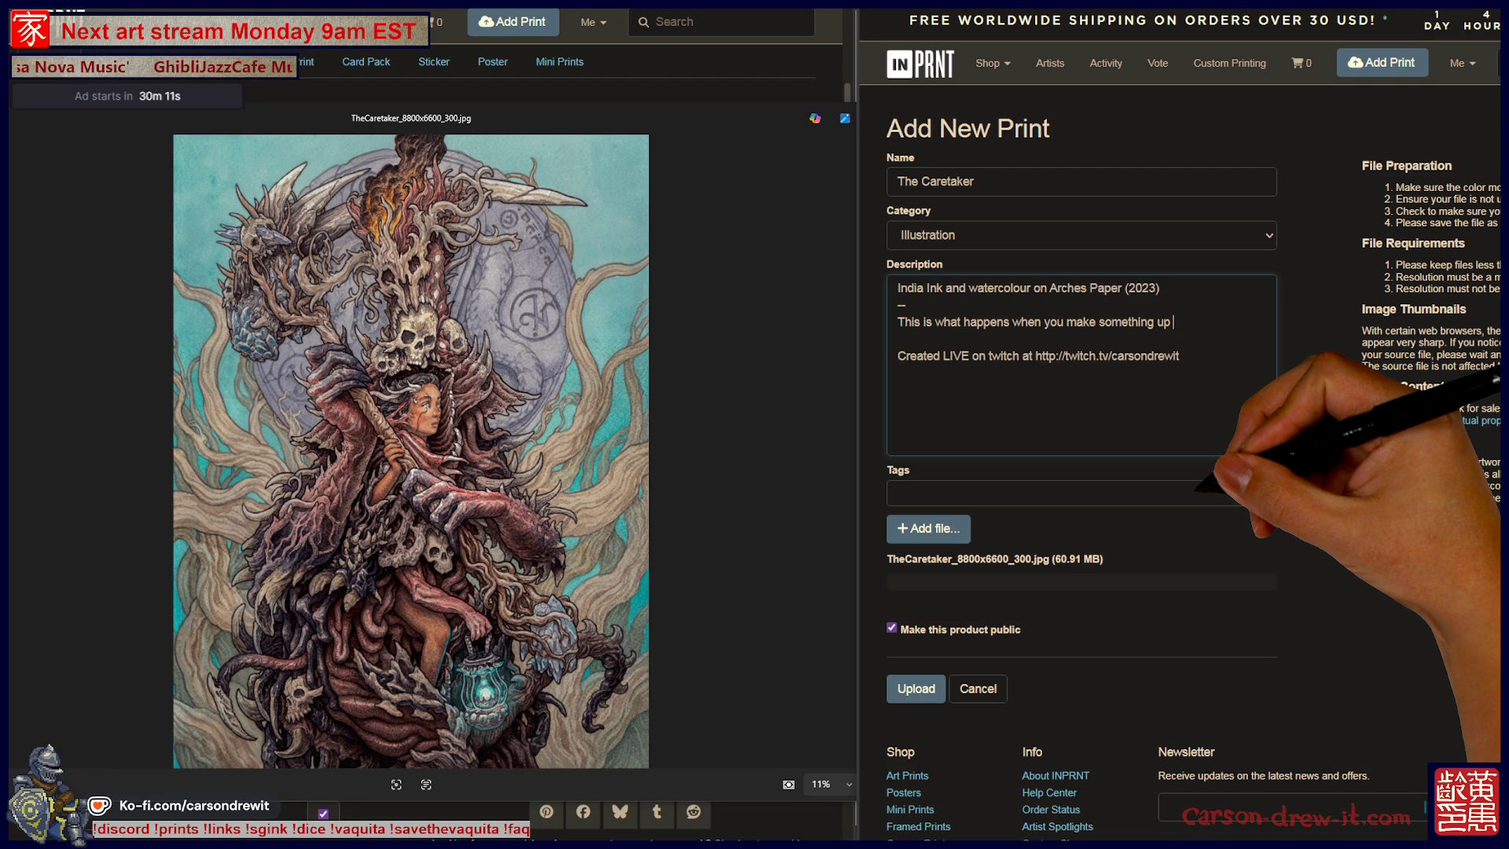
type("as you ")
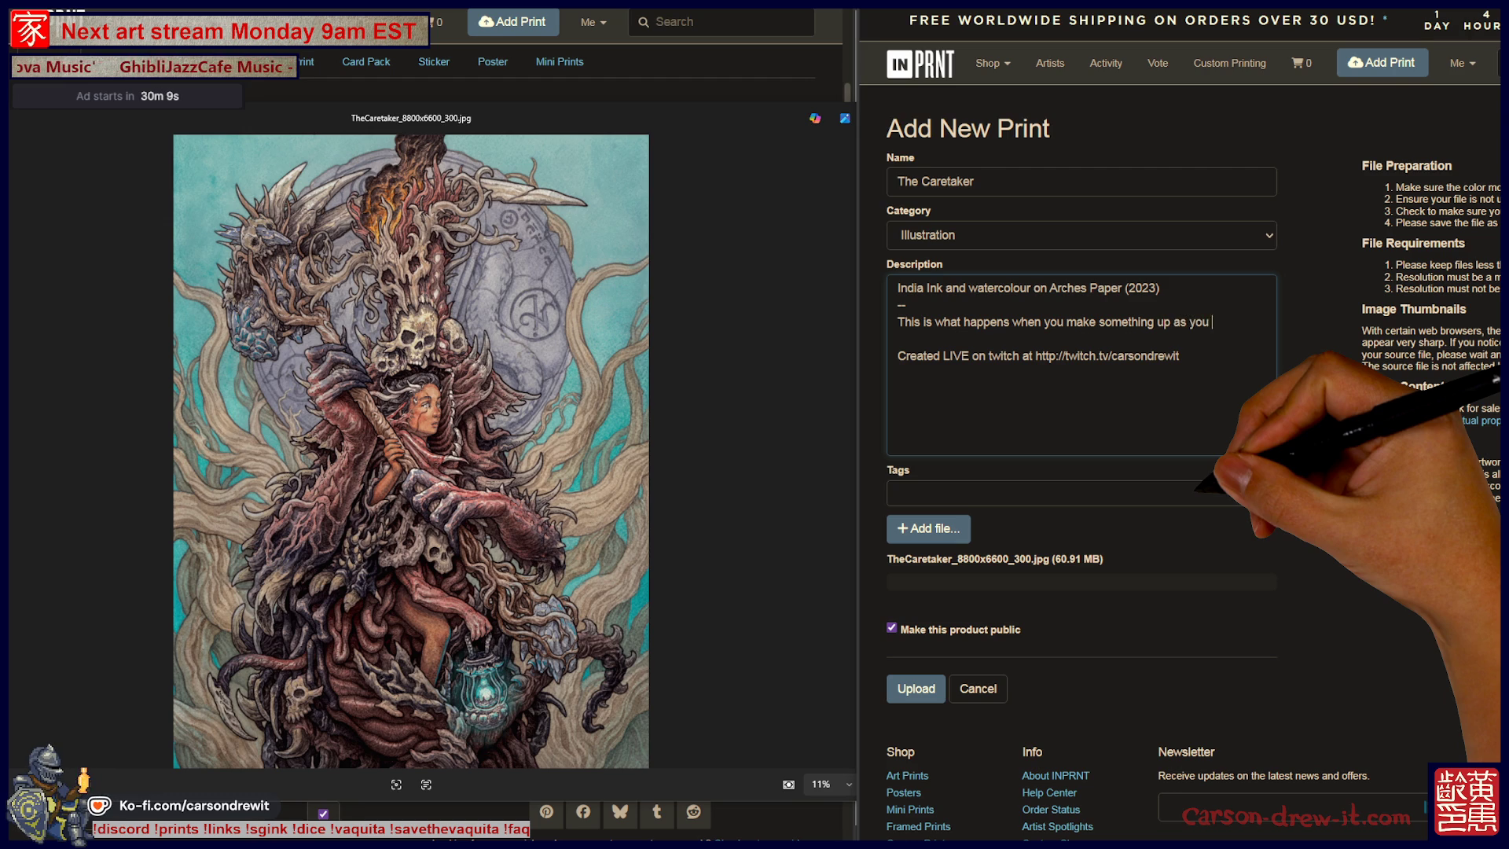
type("go. None of it makes sense, but I")
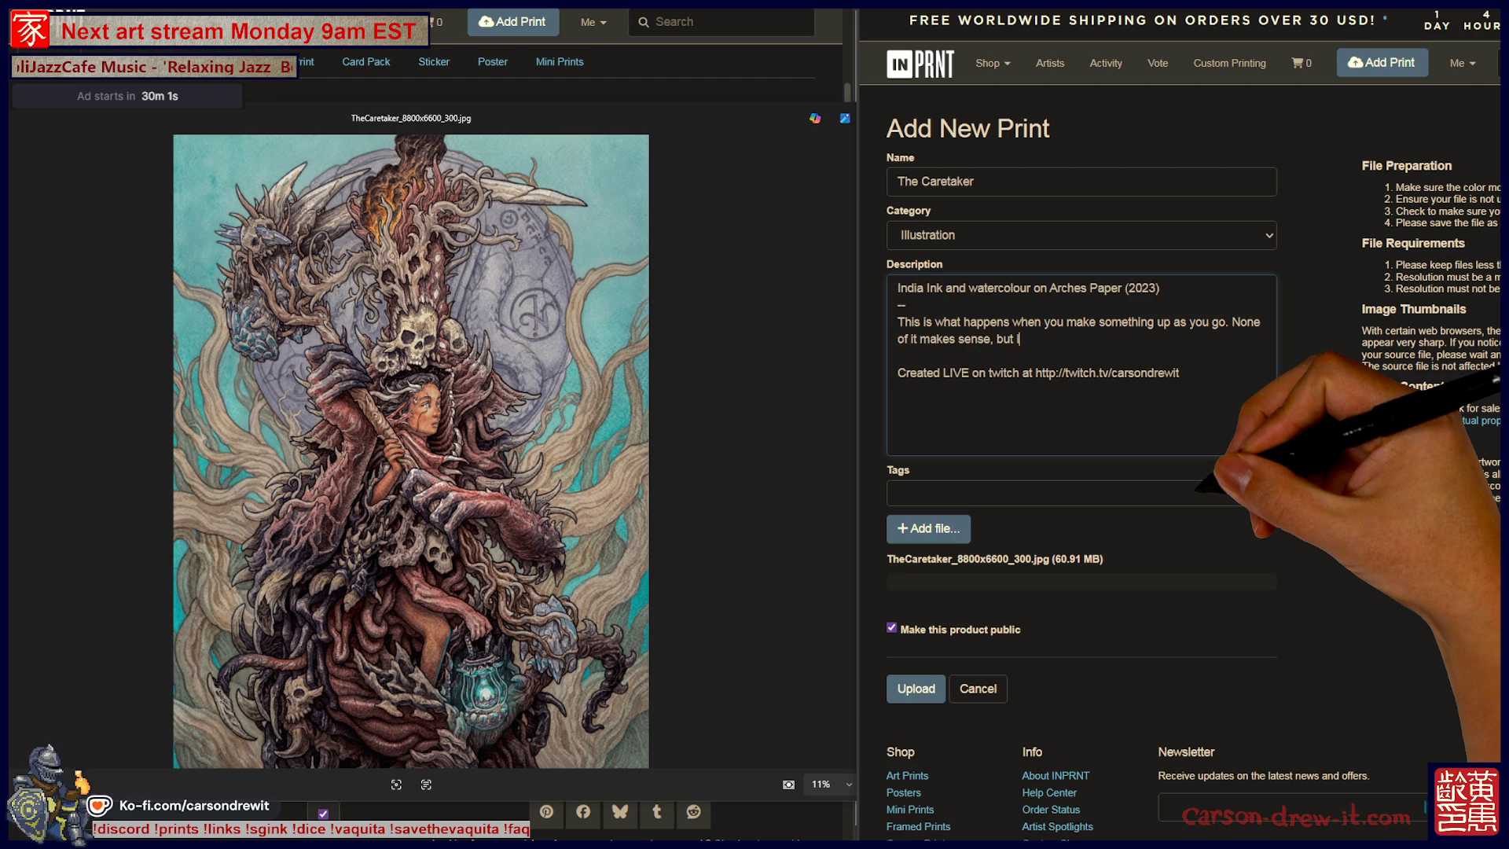
type(" think I'm happy for her?")
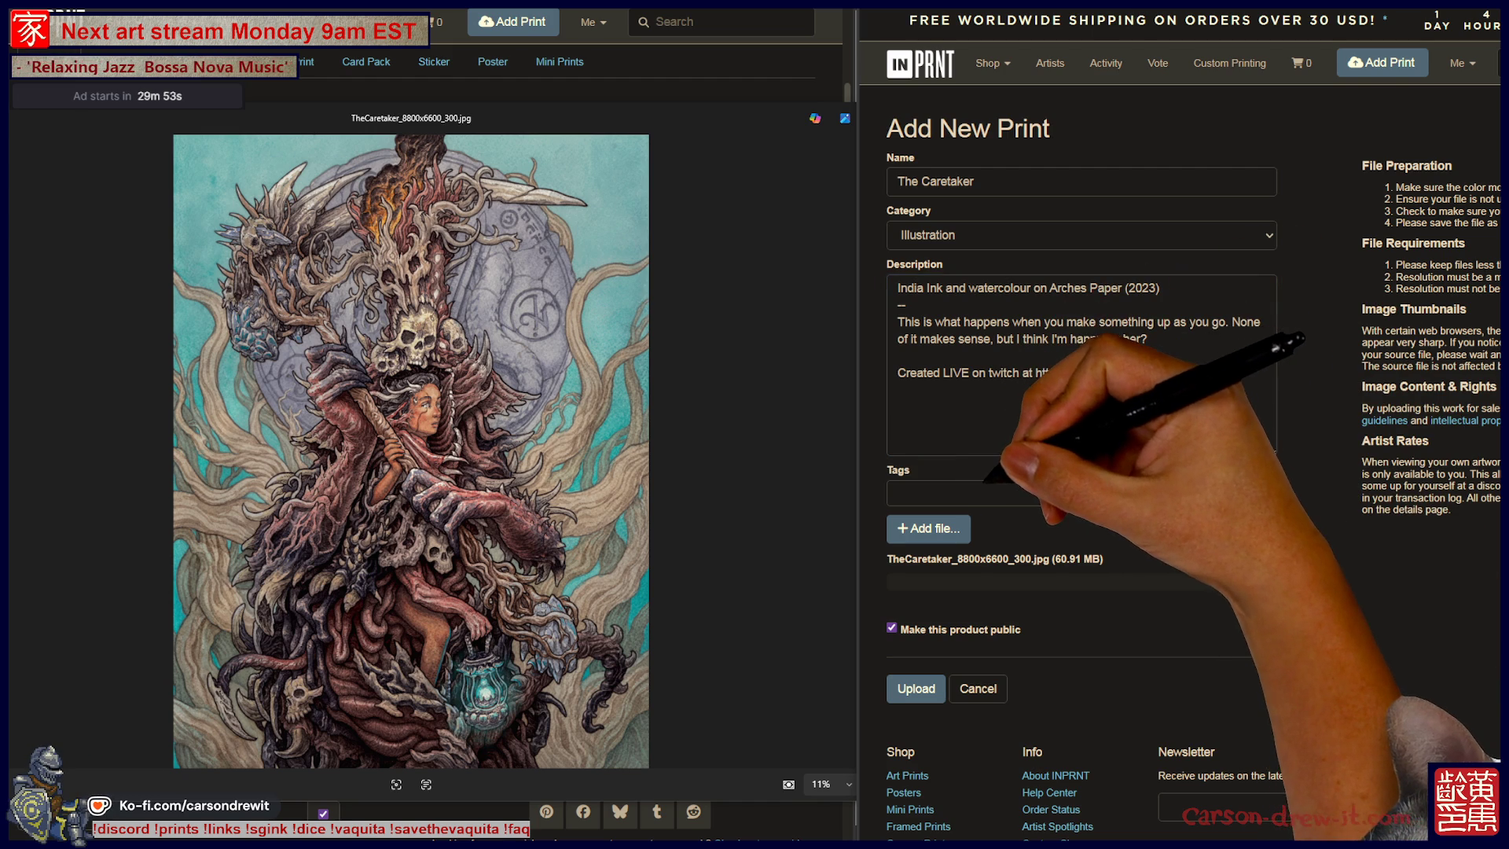
left_click(892, 493)
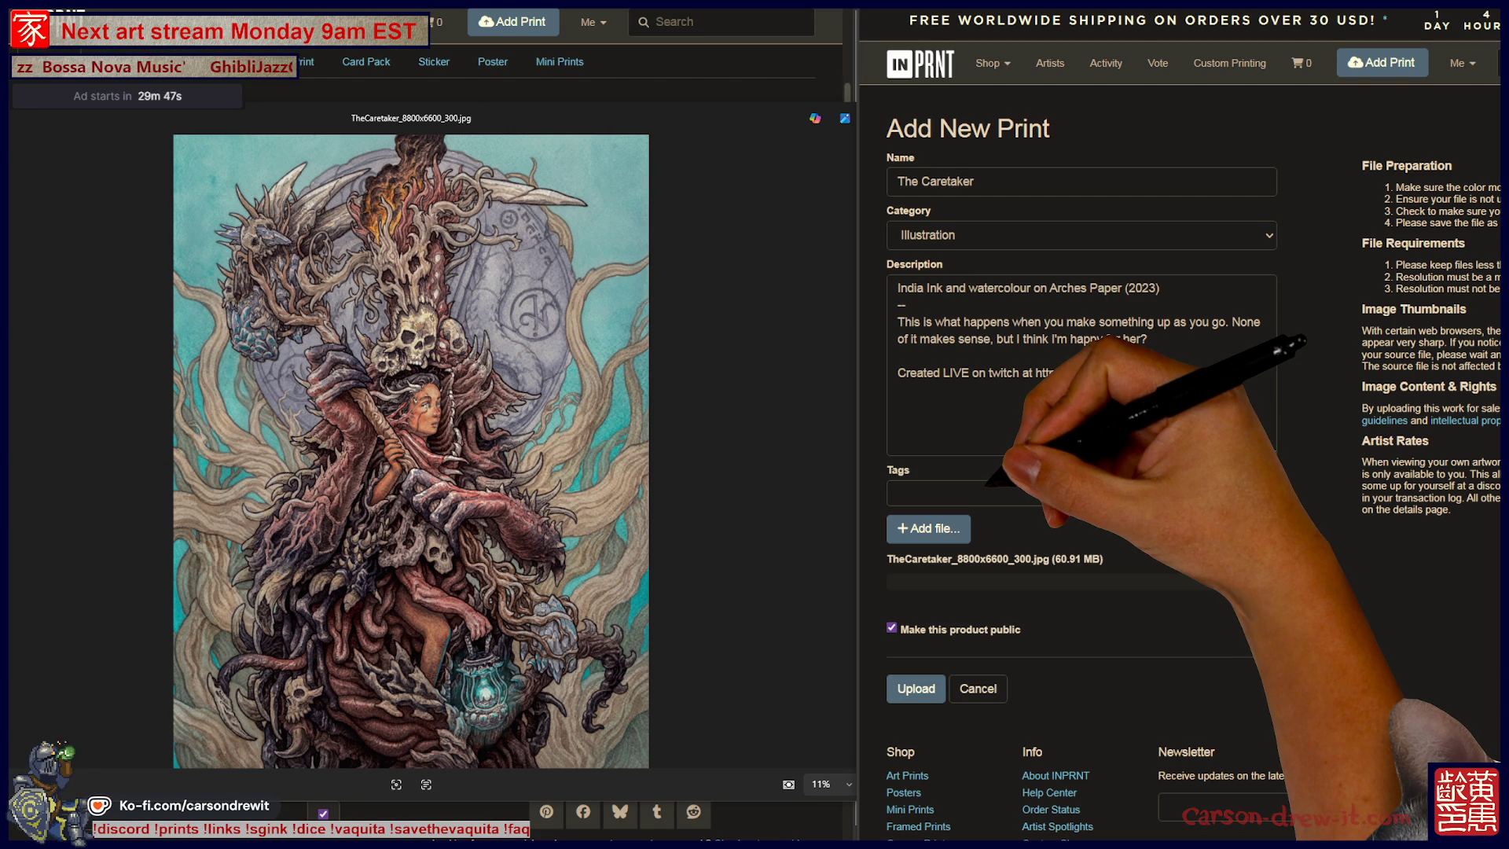
type("il")
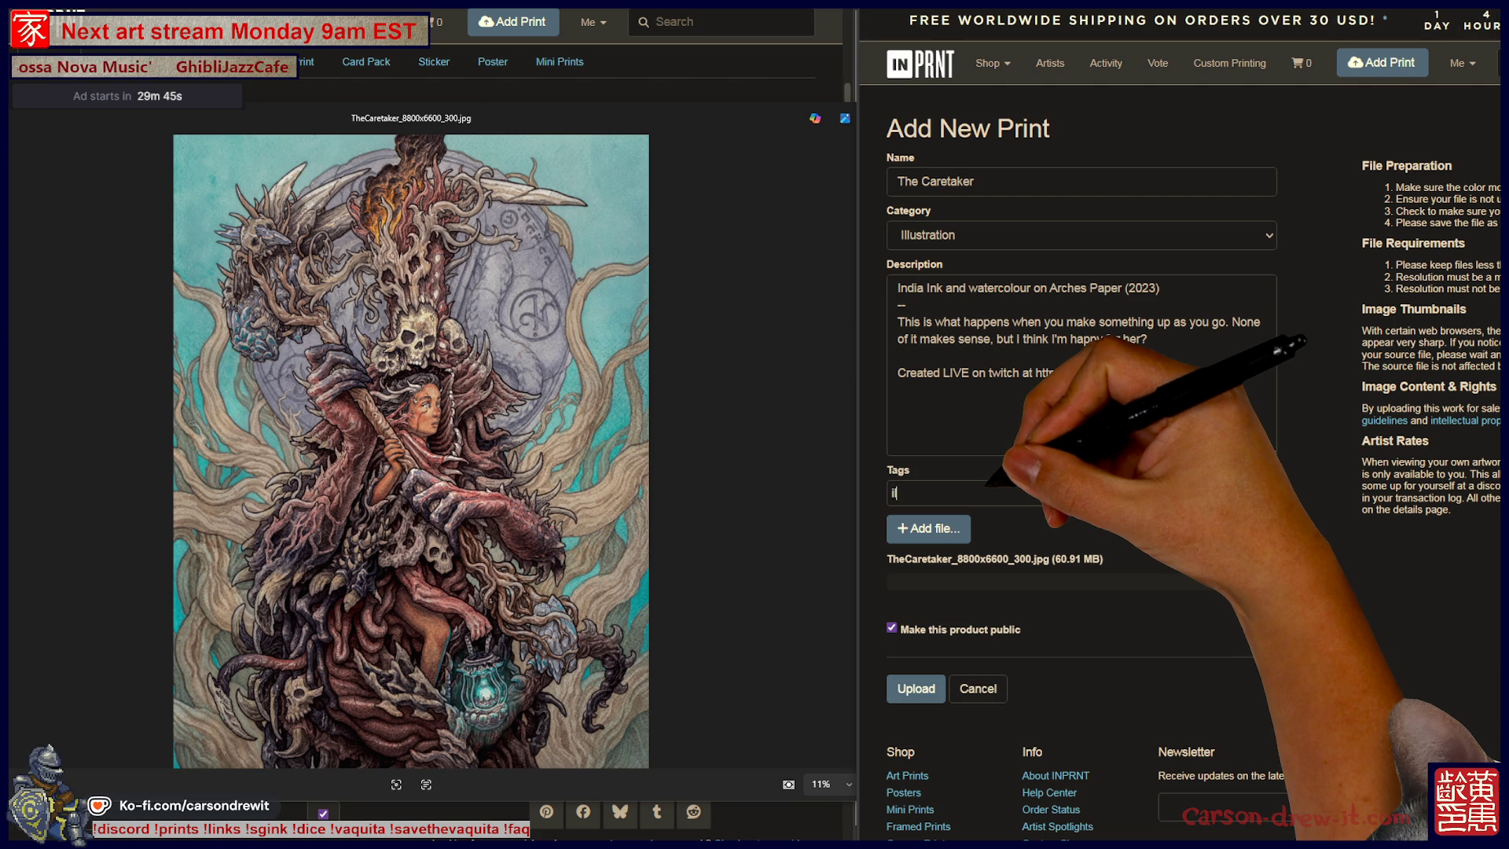
type("lustration")
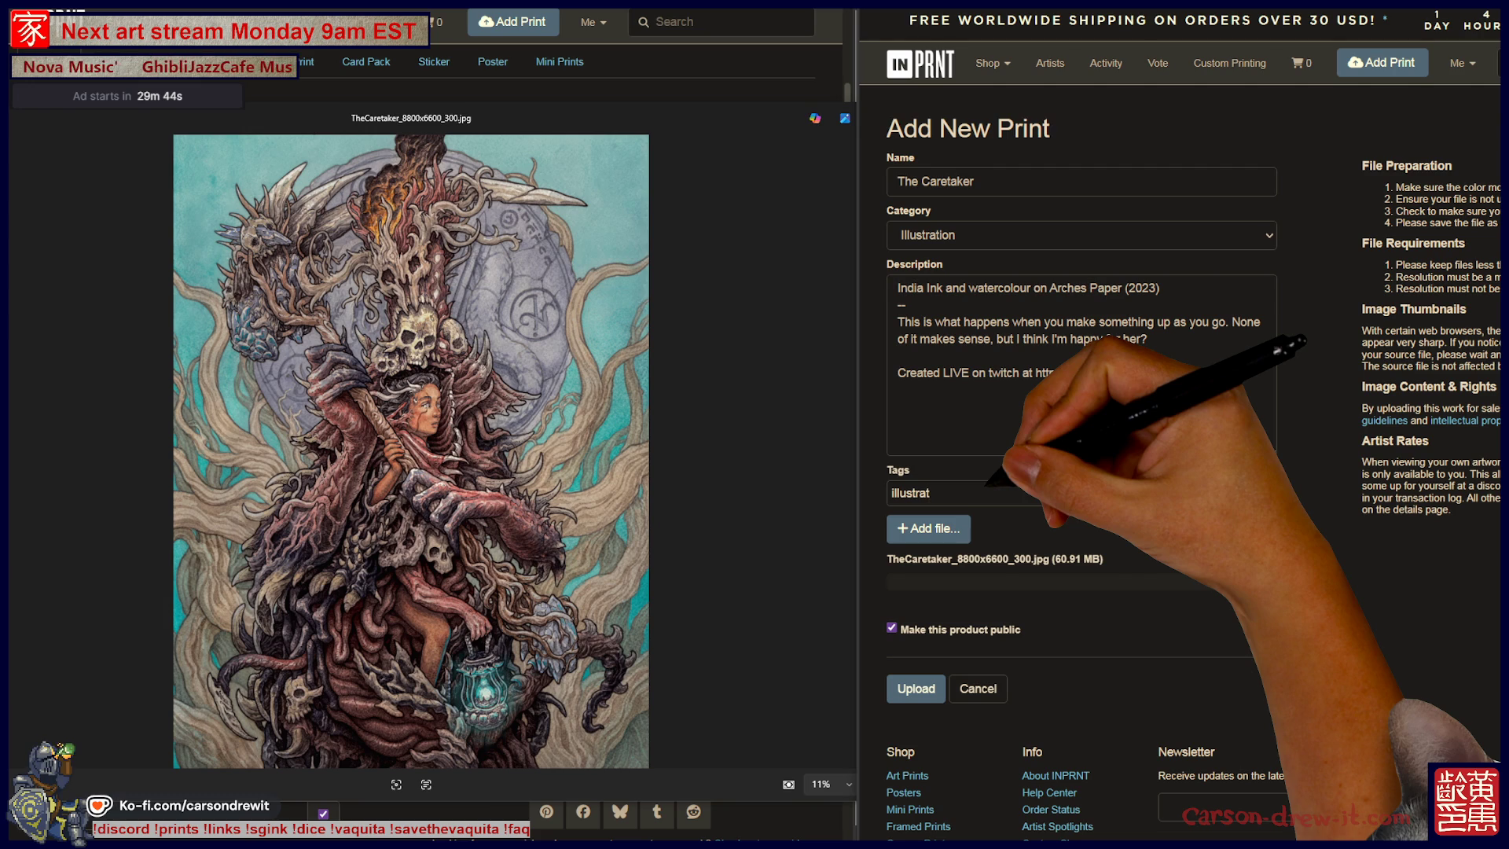
Add the tags illustration, ink, watercolour and gold.
key("Return")
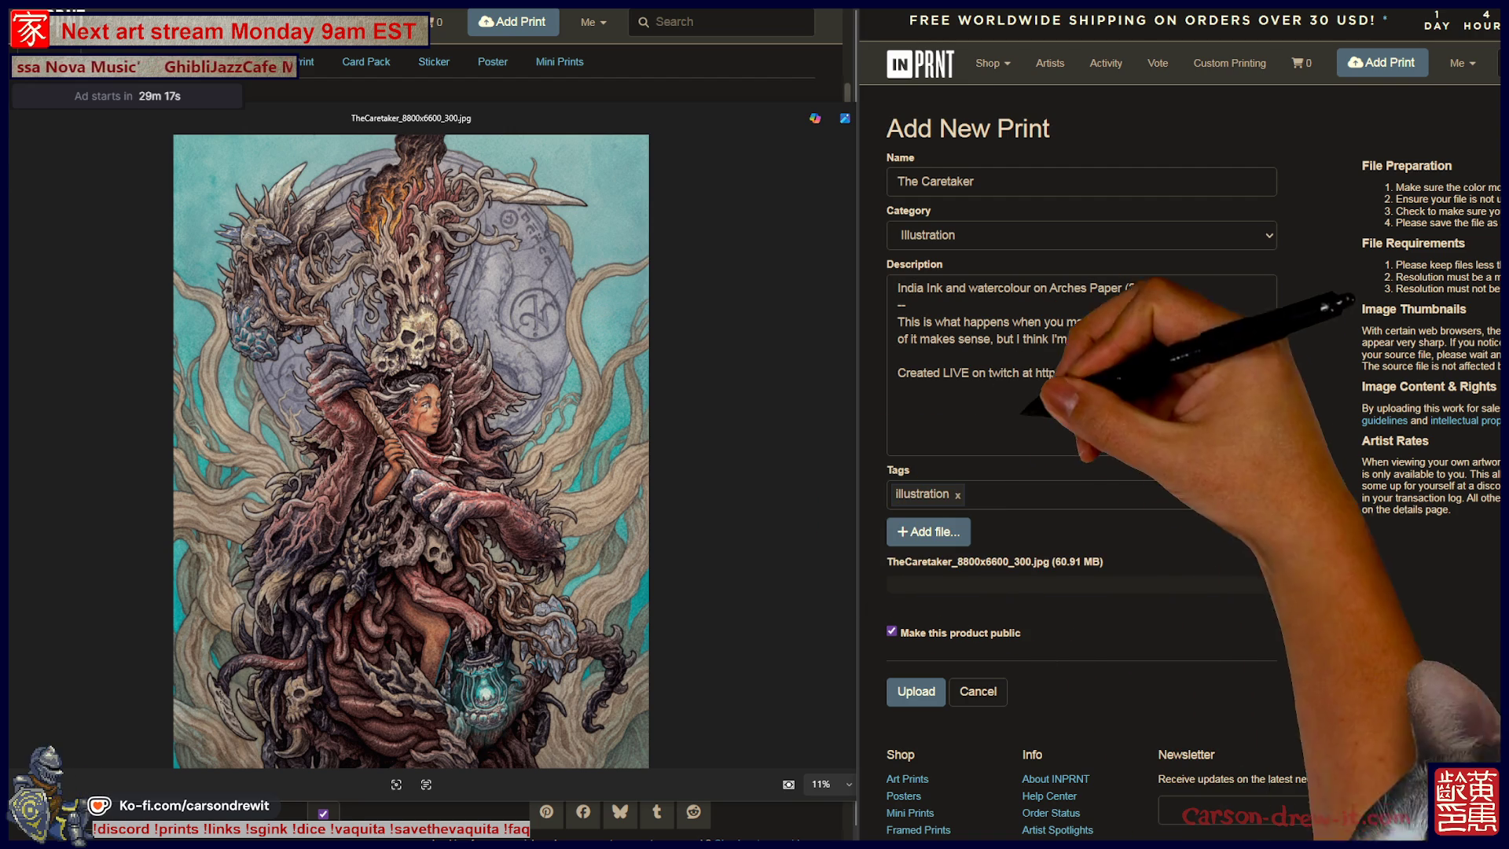
left_click(1026, 494)
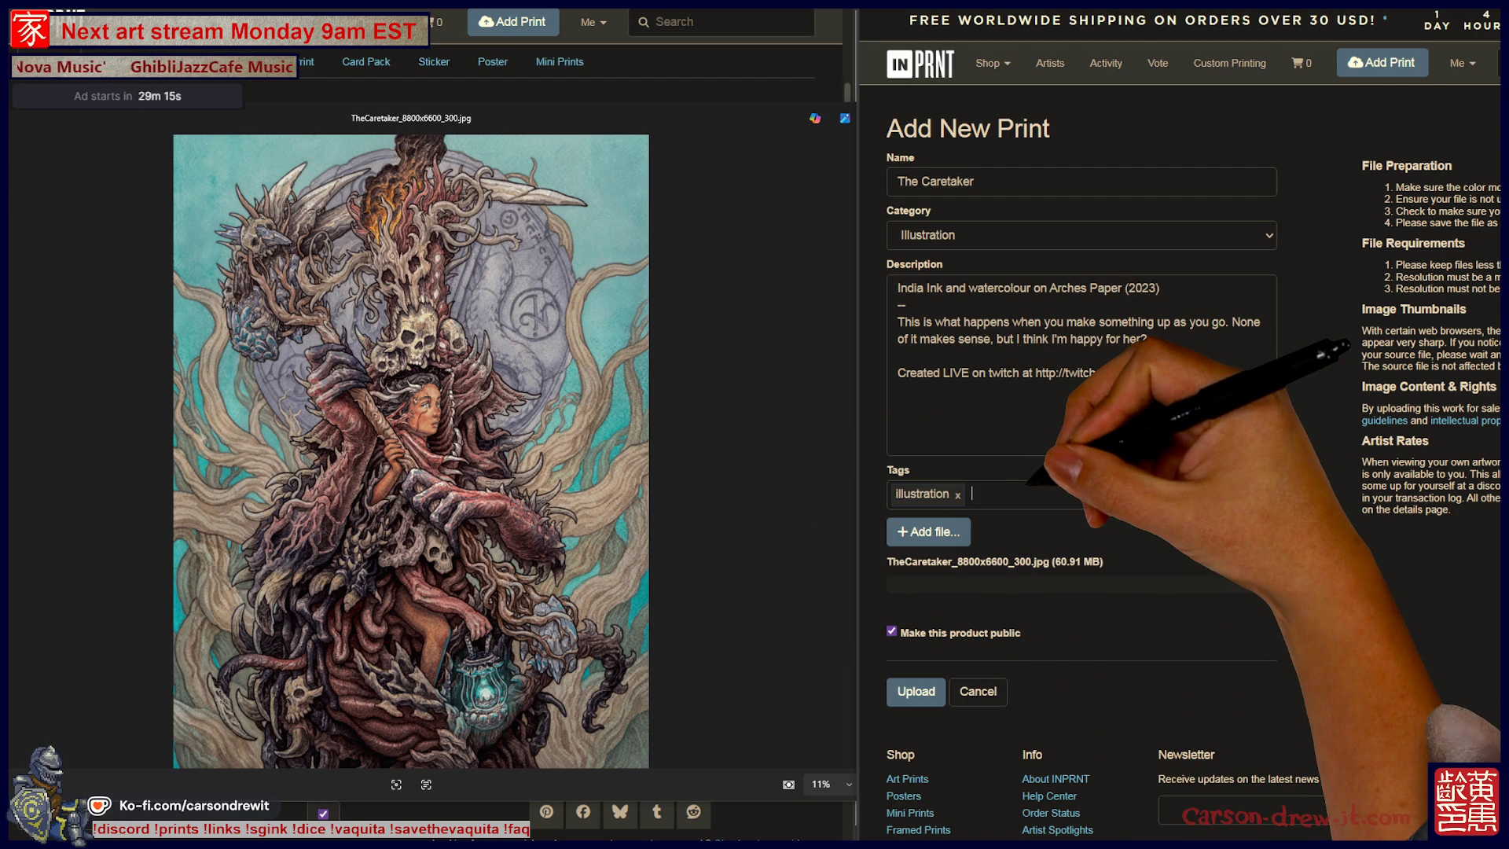
type("ink")
key("Return")
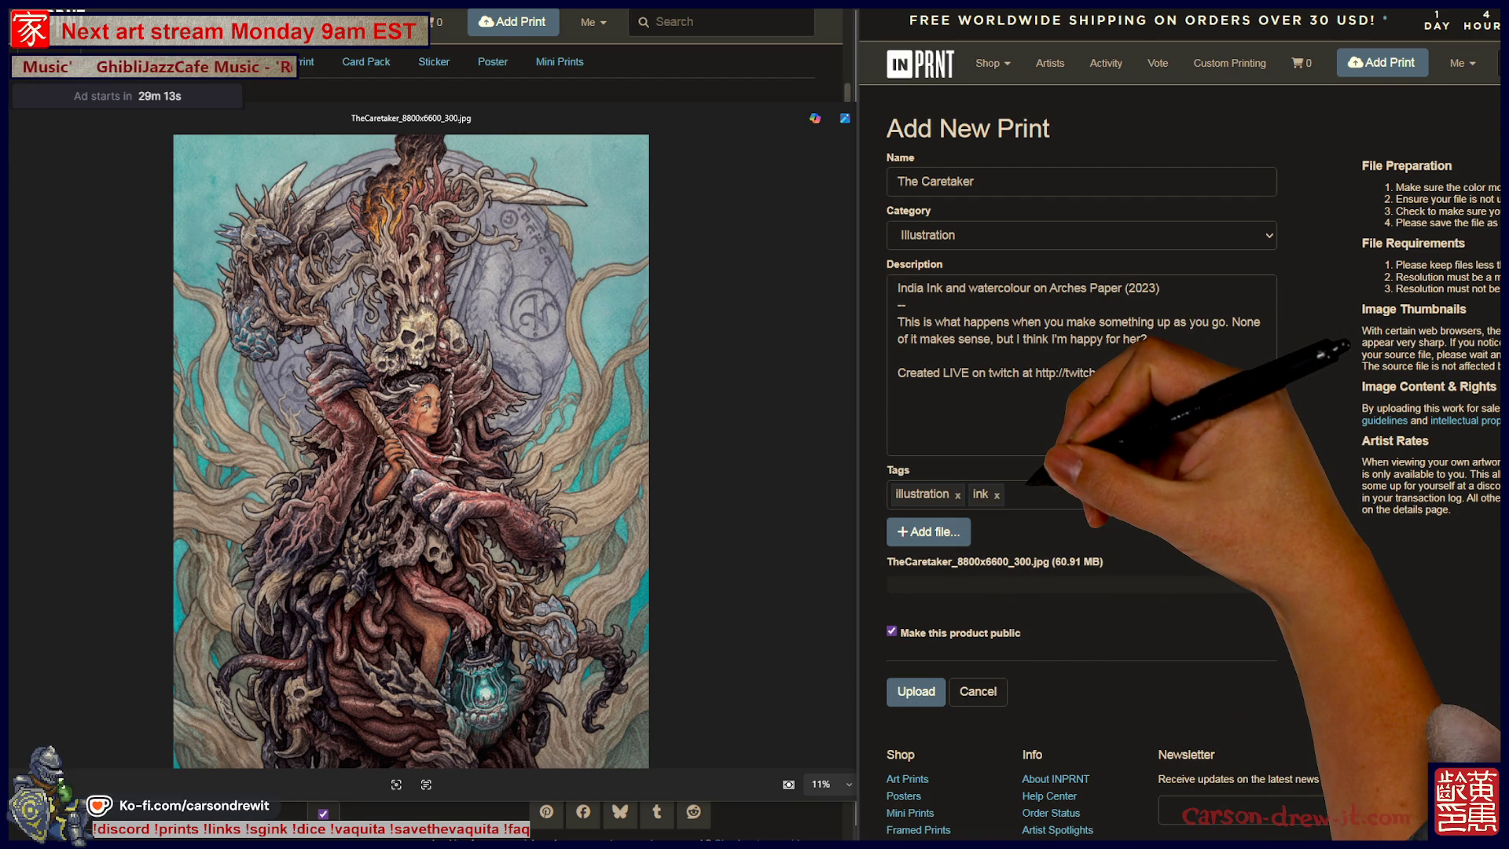
type("watercolour")
key("Return")
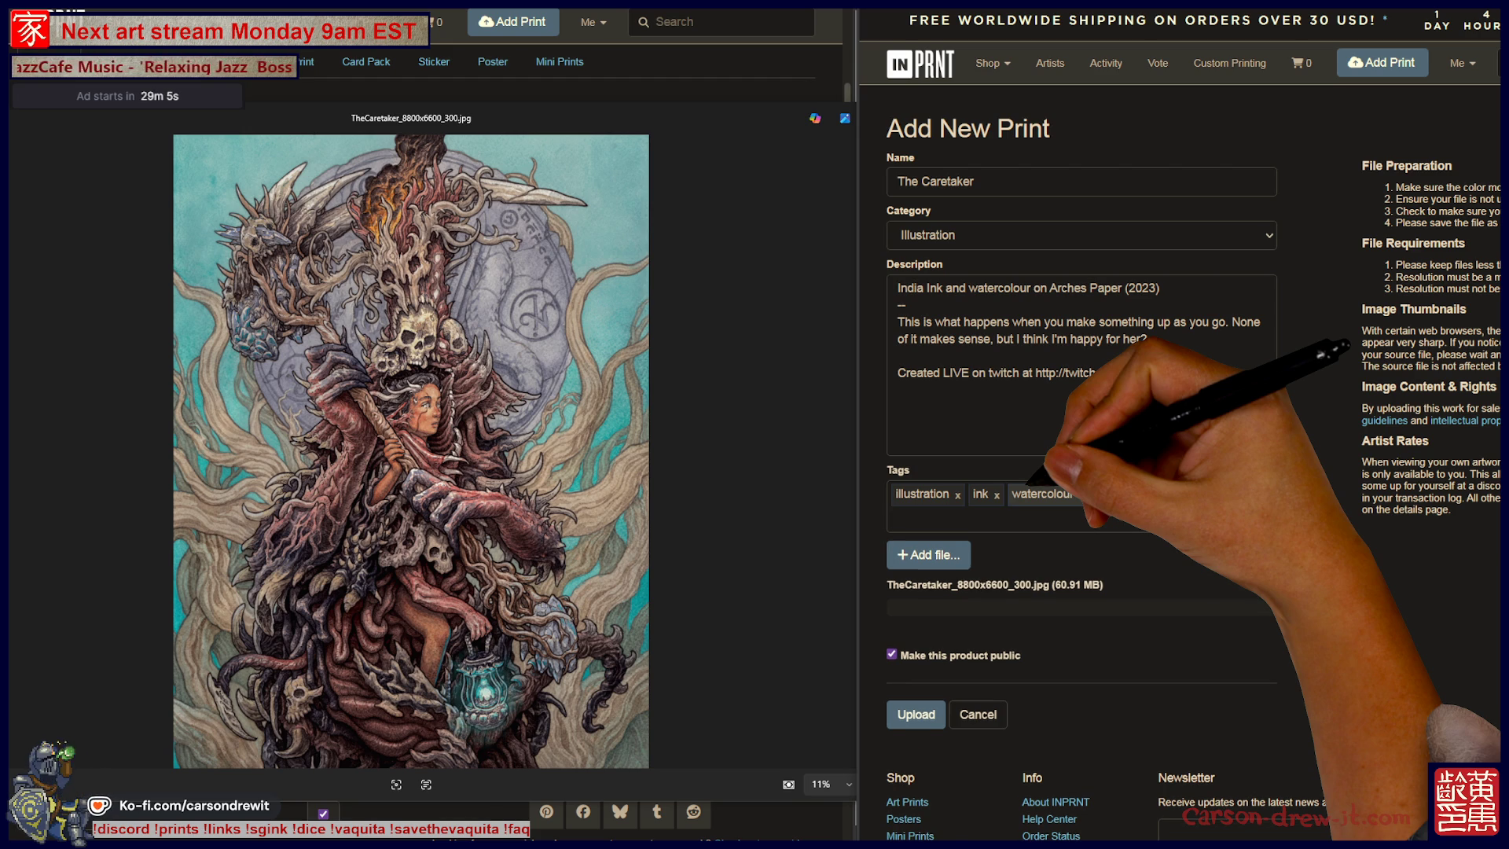
key("BackSpace")
key("BackSpace")
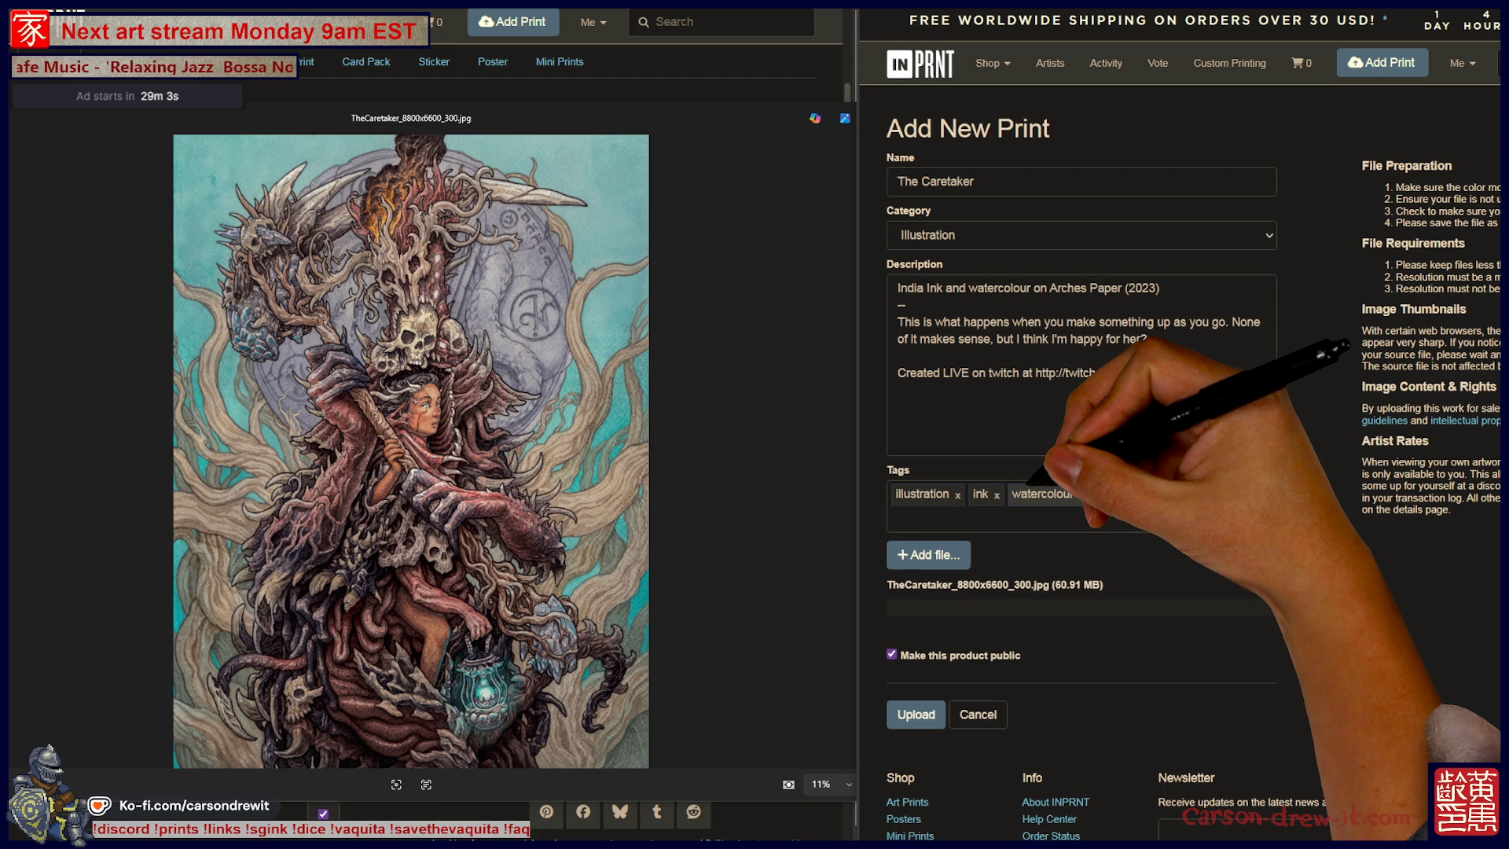
type("gold")
key("Return")
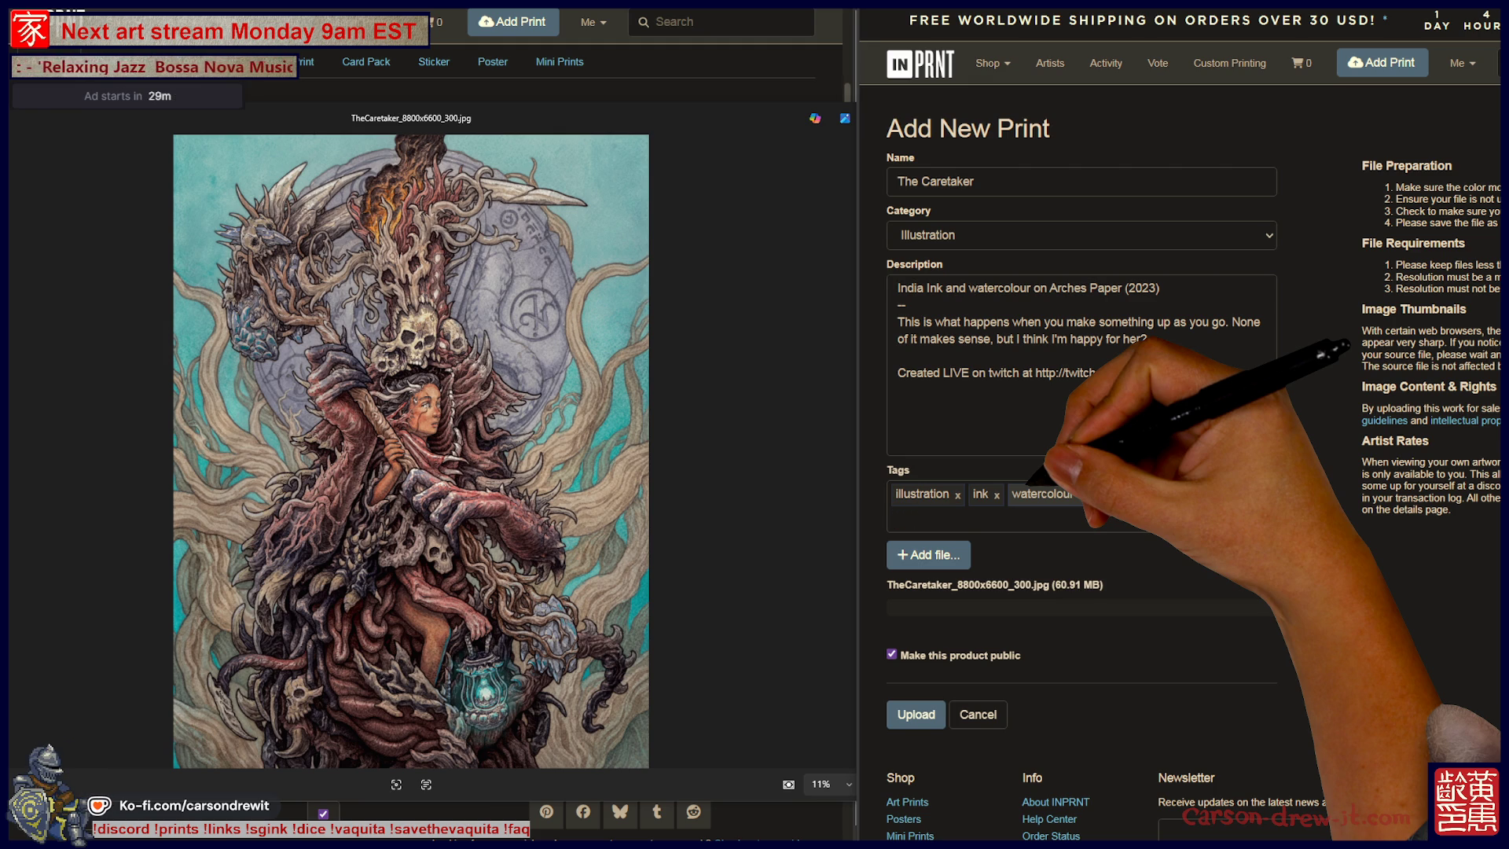
Add the tags flesh, skulls, dark fantasy, fantasy, fire and branches.
type("flesh")
key("Return")
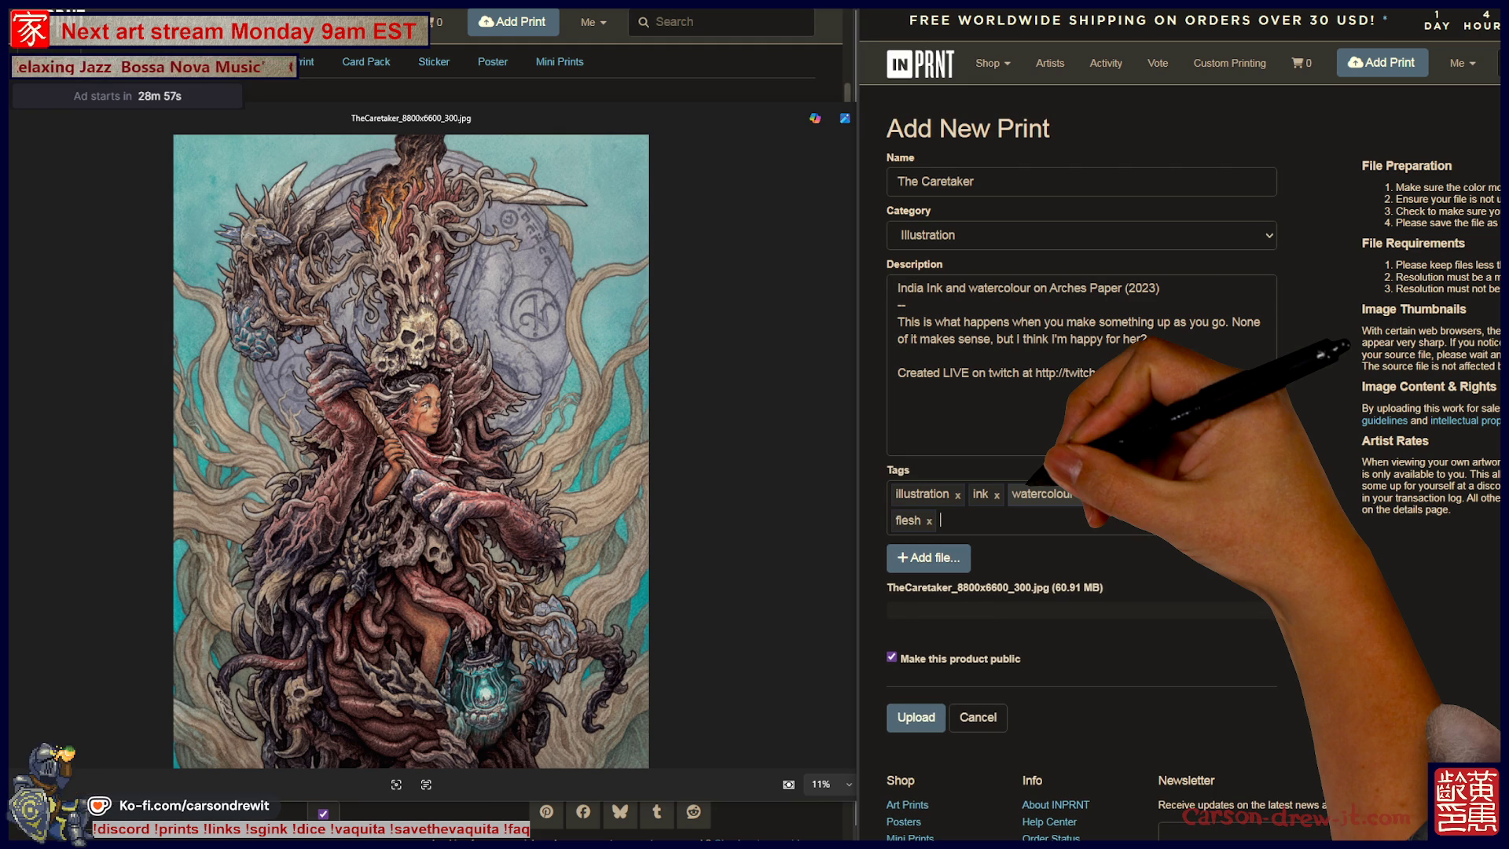
type("skulls")
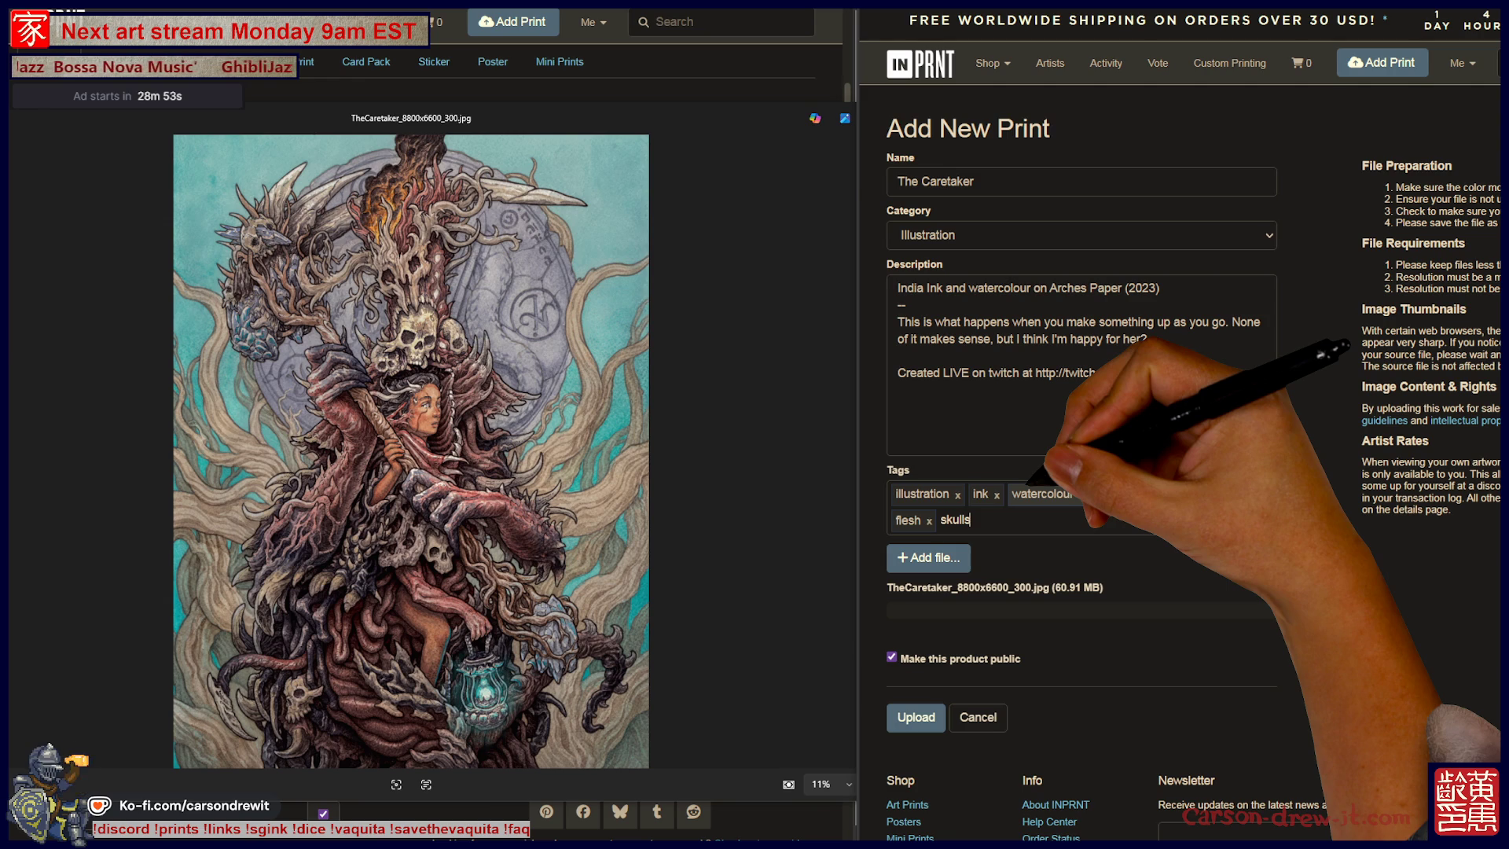
key("Return")
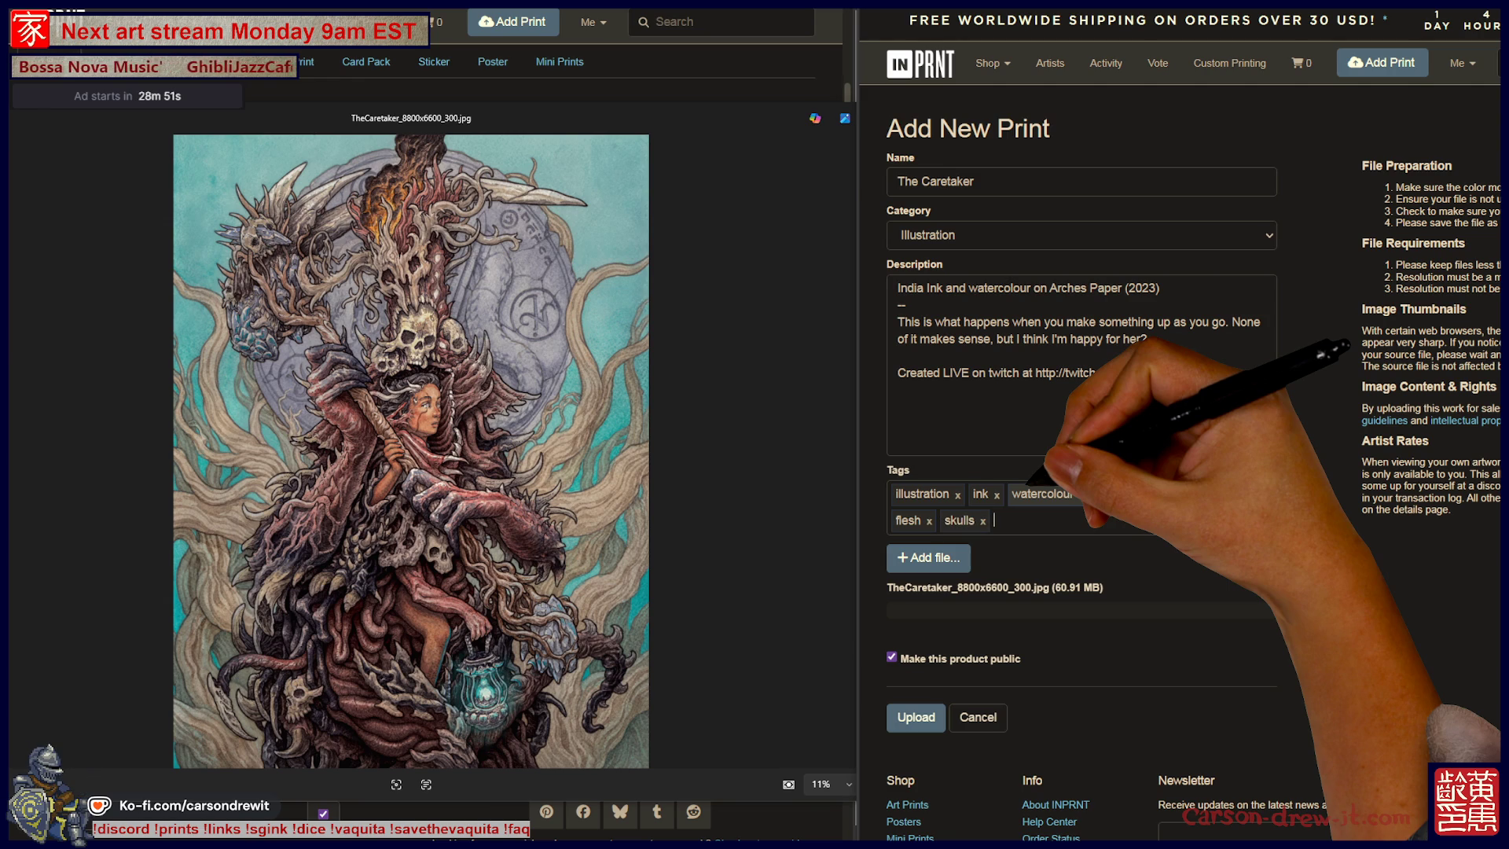
type("dark f")
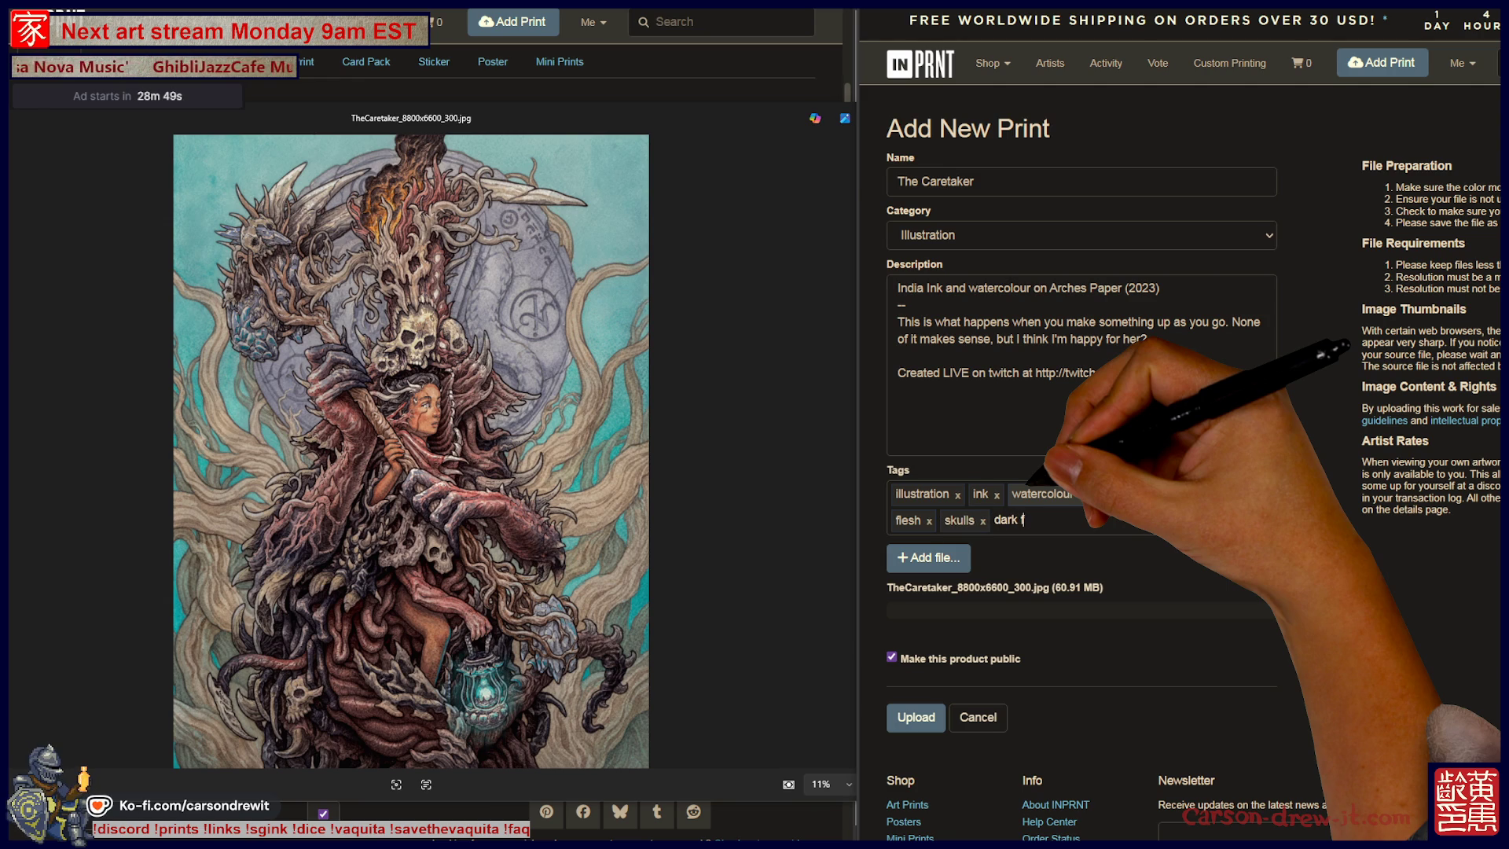
type("antasy")
key("Return")
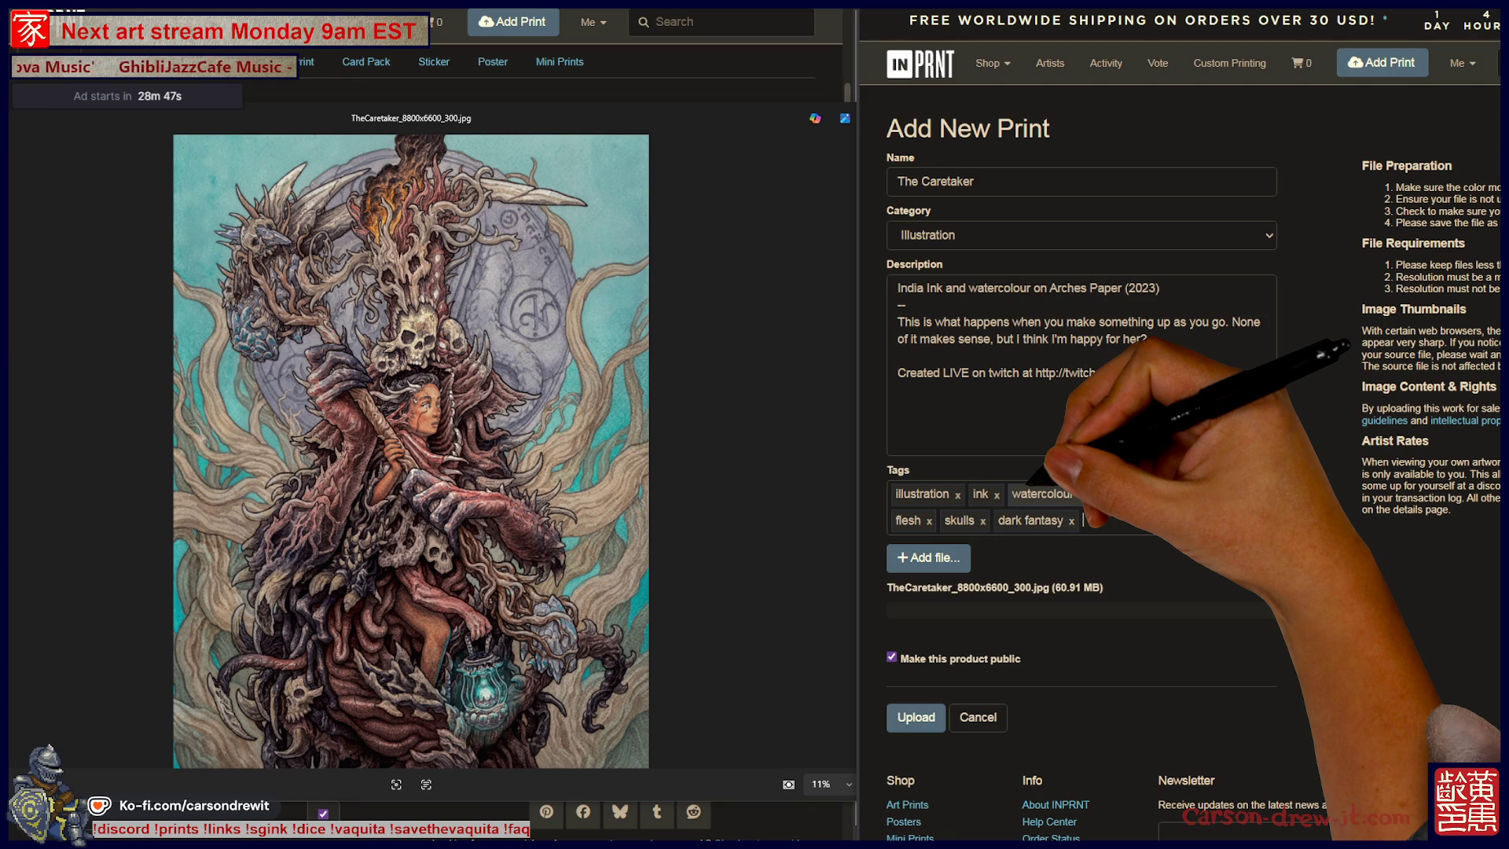
type("ntasy")
key("Return")
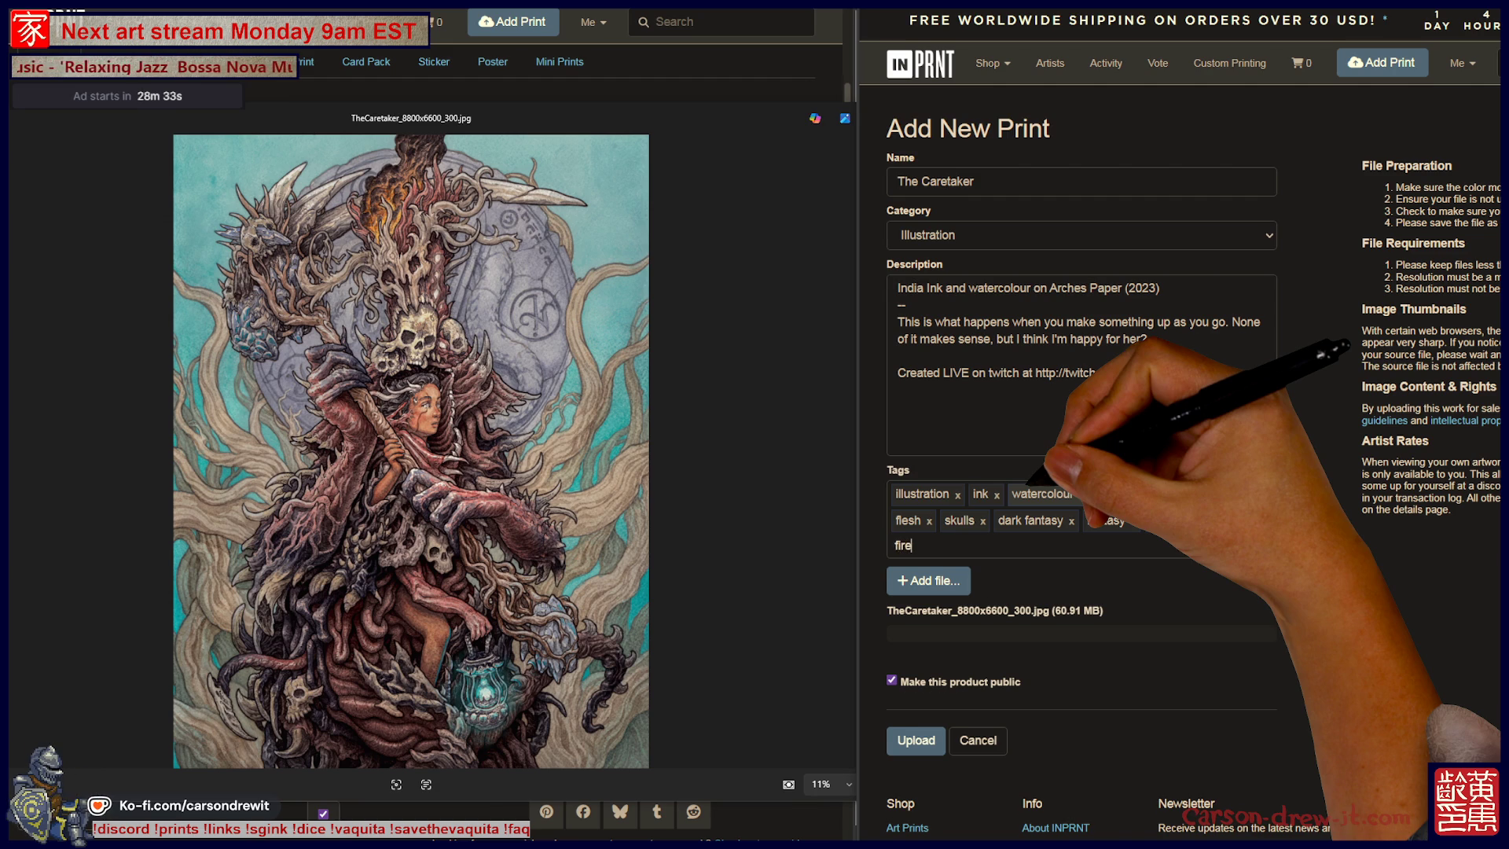
type("e")
key("Return")
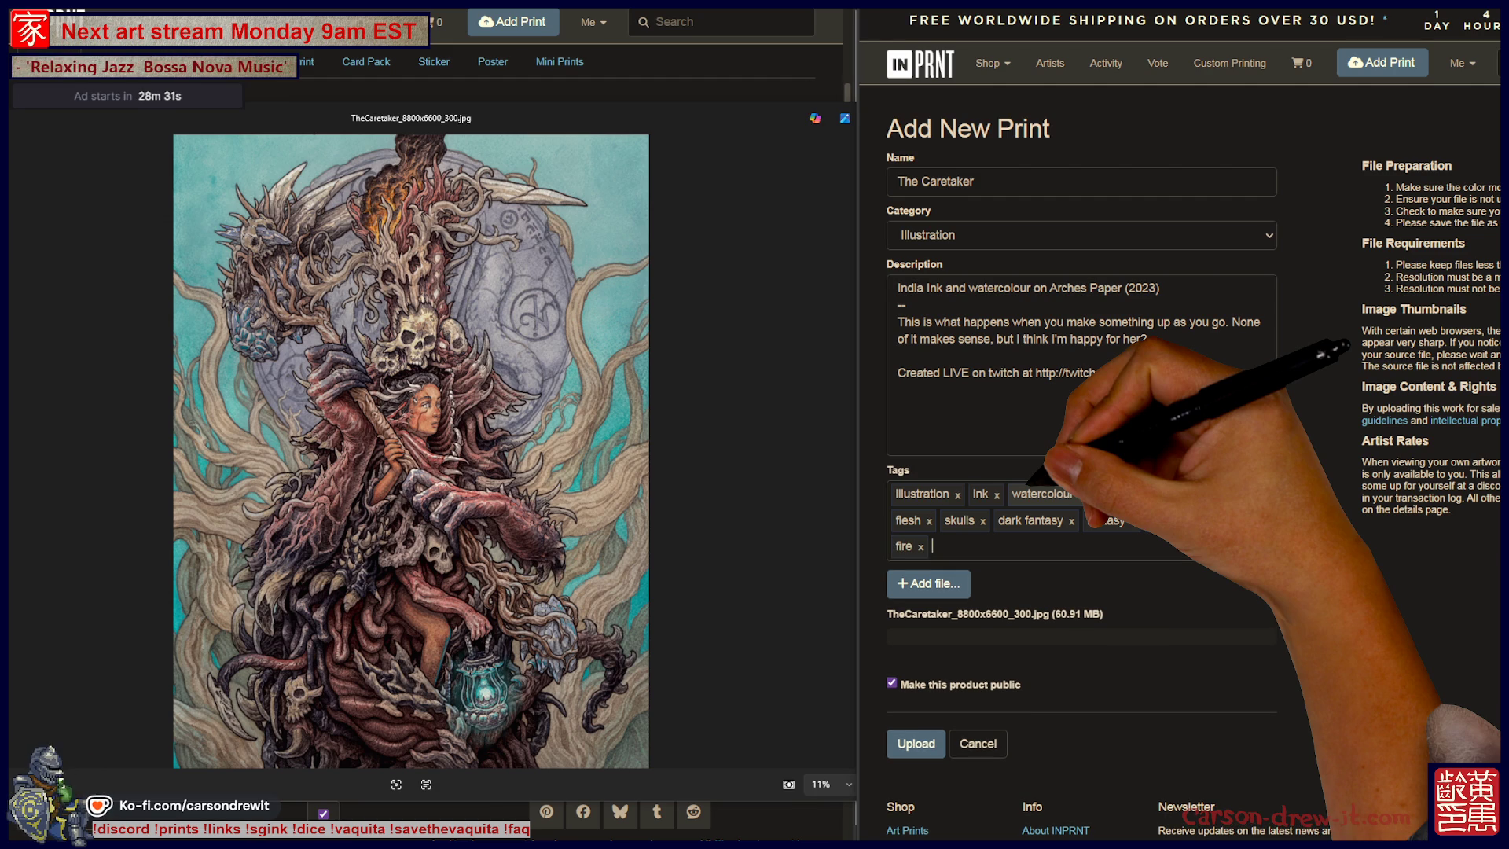
type("branches")
key("Return")
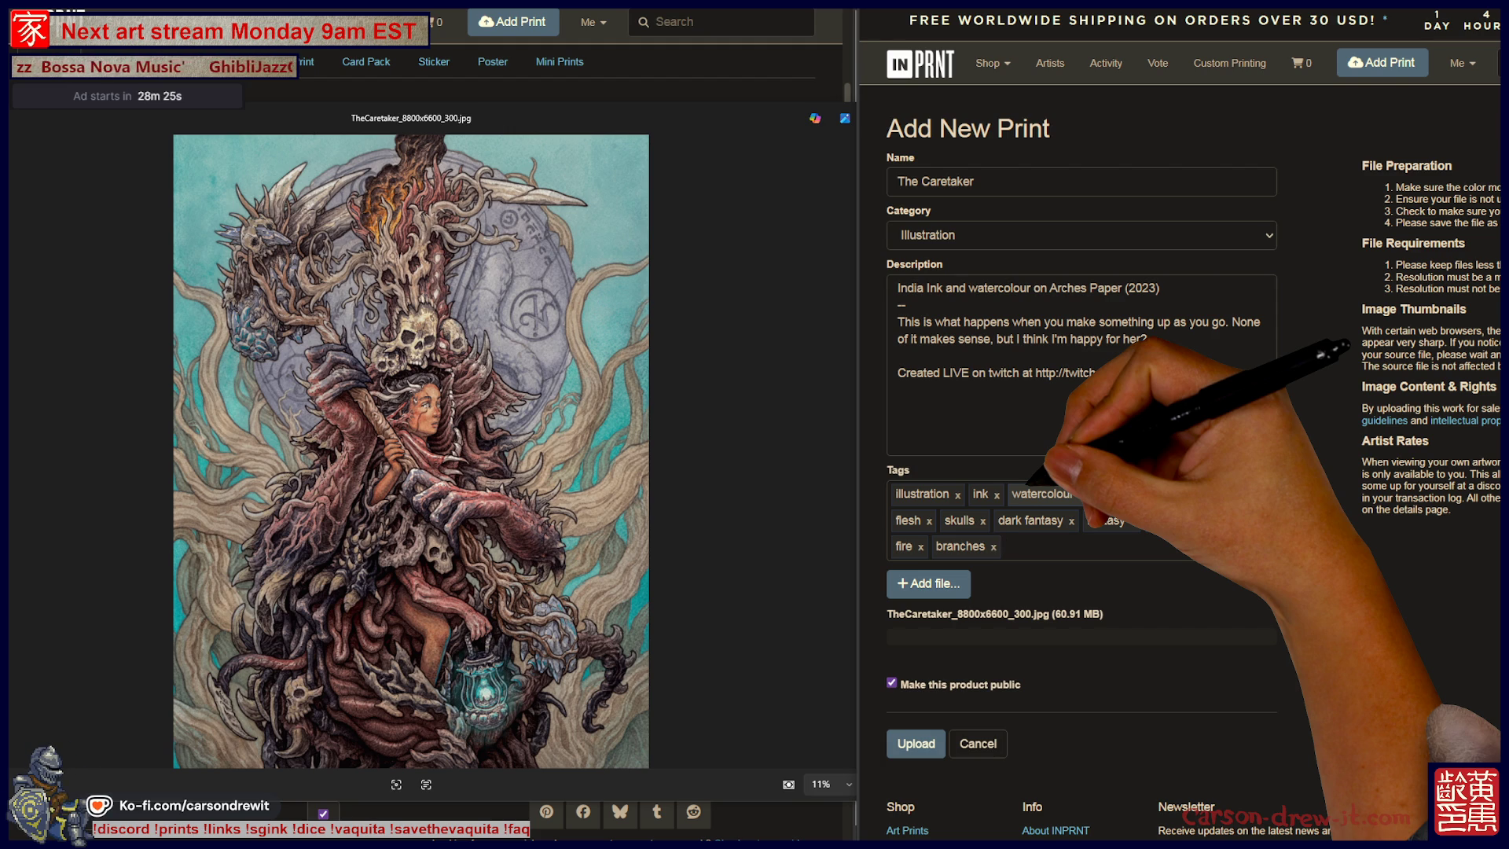
Add the tags lantern, arms, hands and woman.
type("lantern")
key("Return")
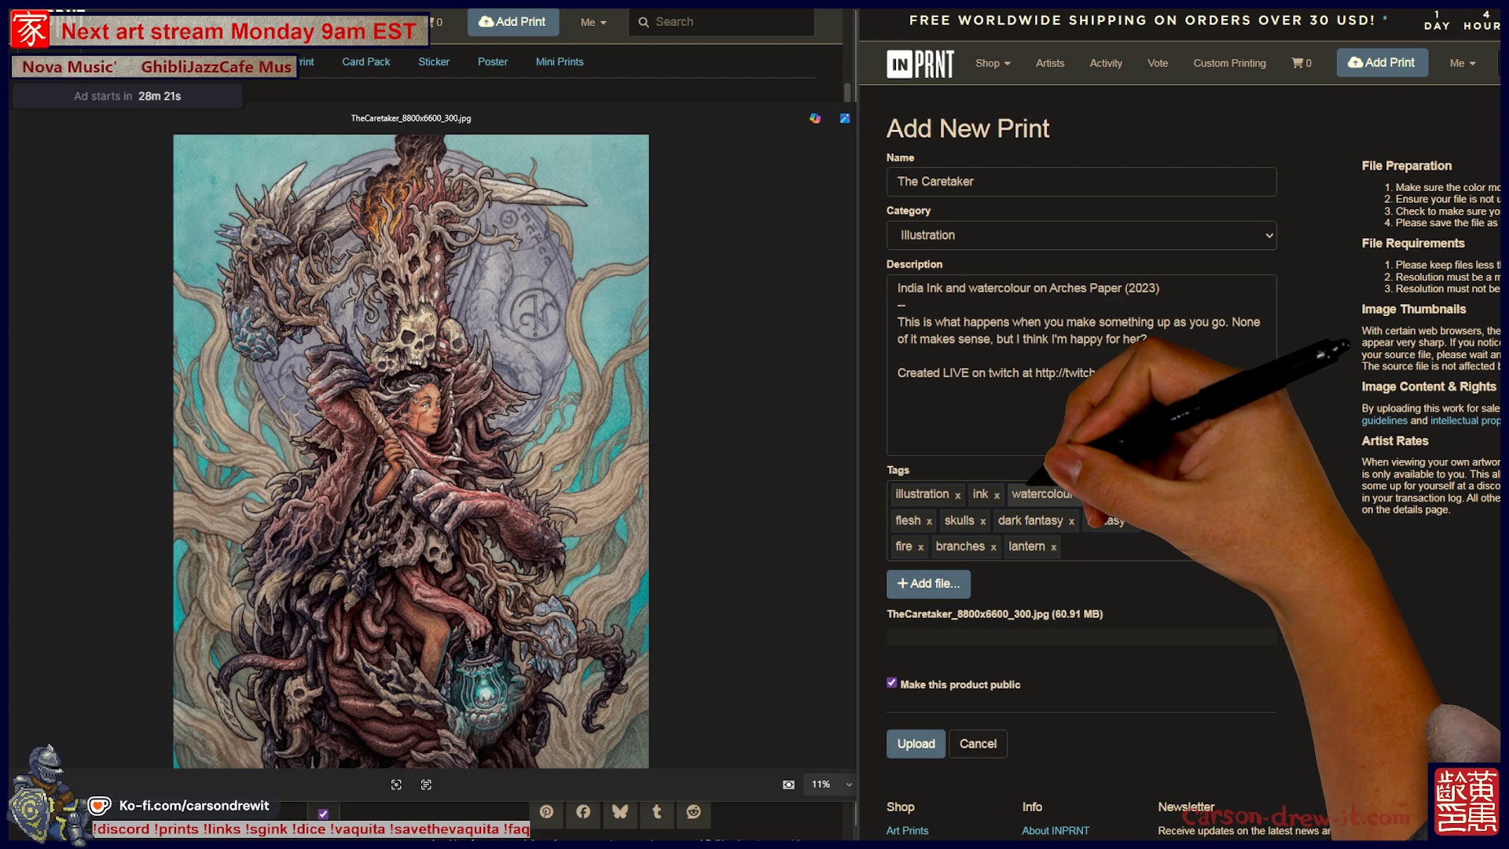
type("arms")
key("Return")
type("hands")
key("Return")
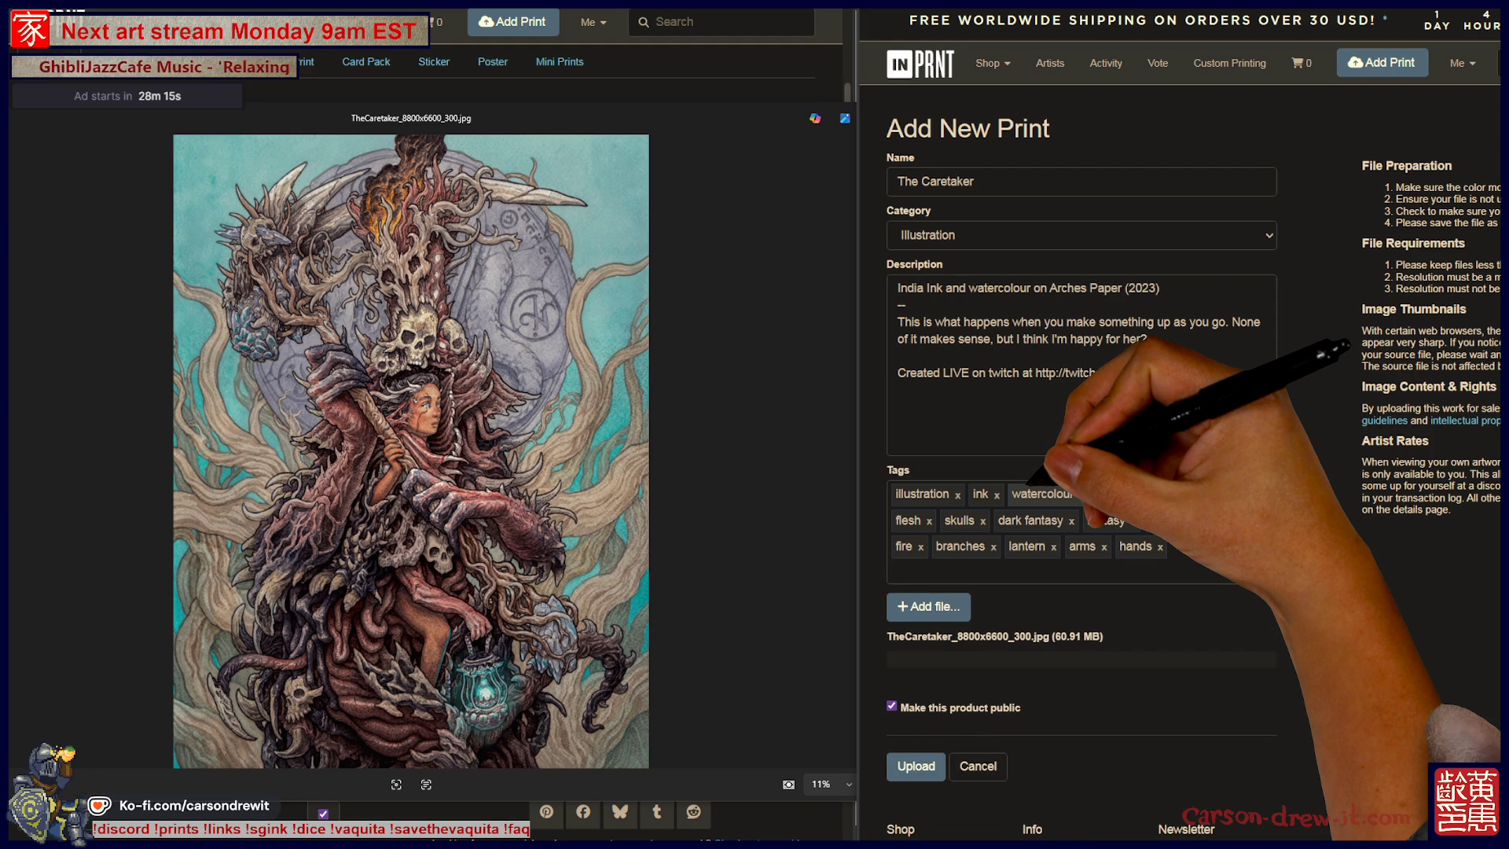
type("dy")
key("BackSpace")
key("BackSpace")
key("BackSpace")
type("woman")
key("Return")
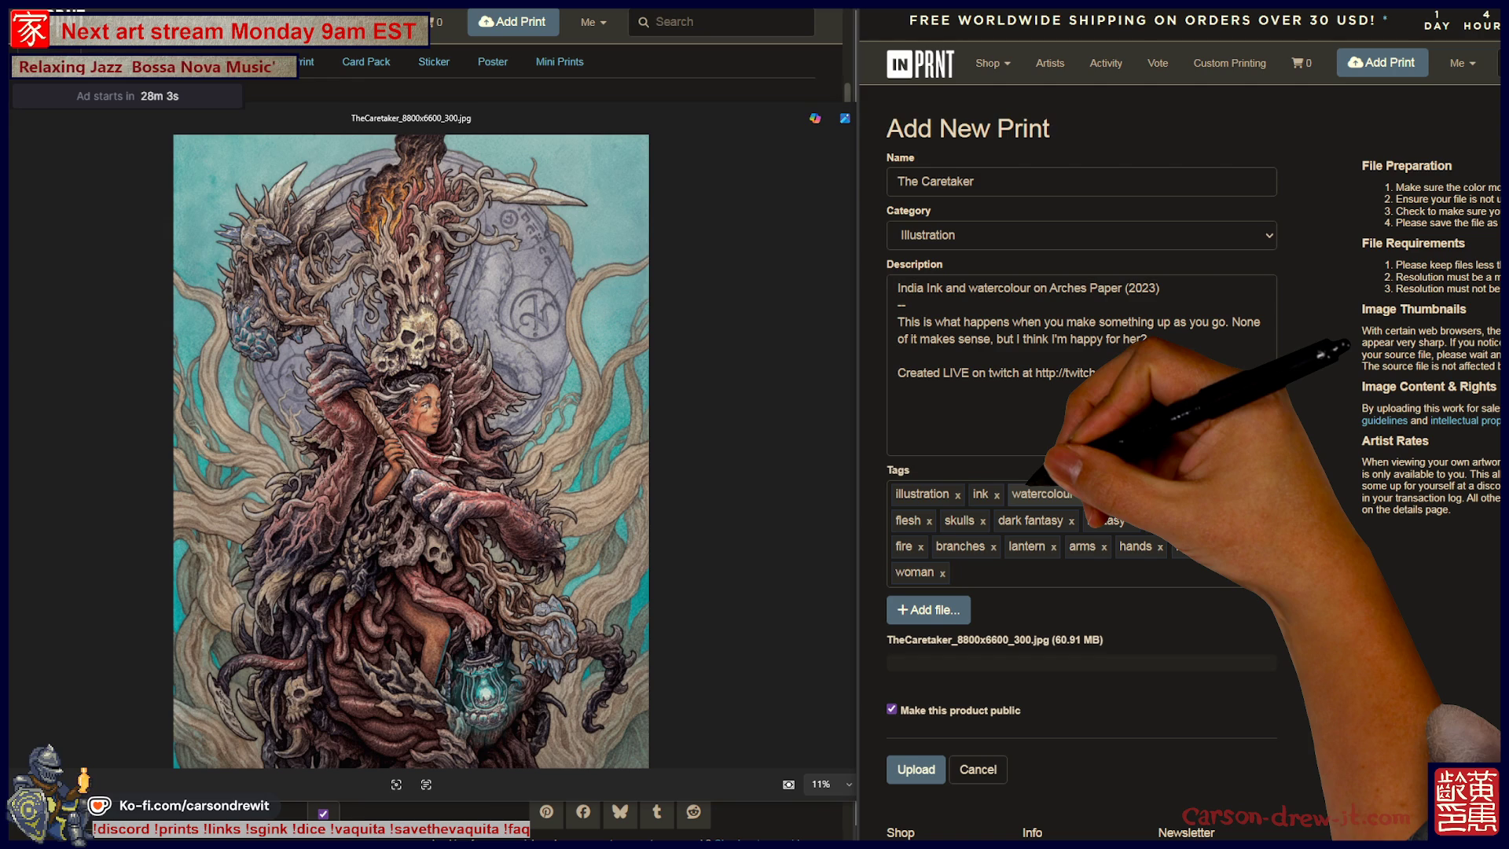
Add the tags teeth, flesh suit and bones, then upload the print.
type("teeth")
key("Return")
type("m")
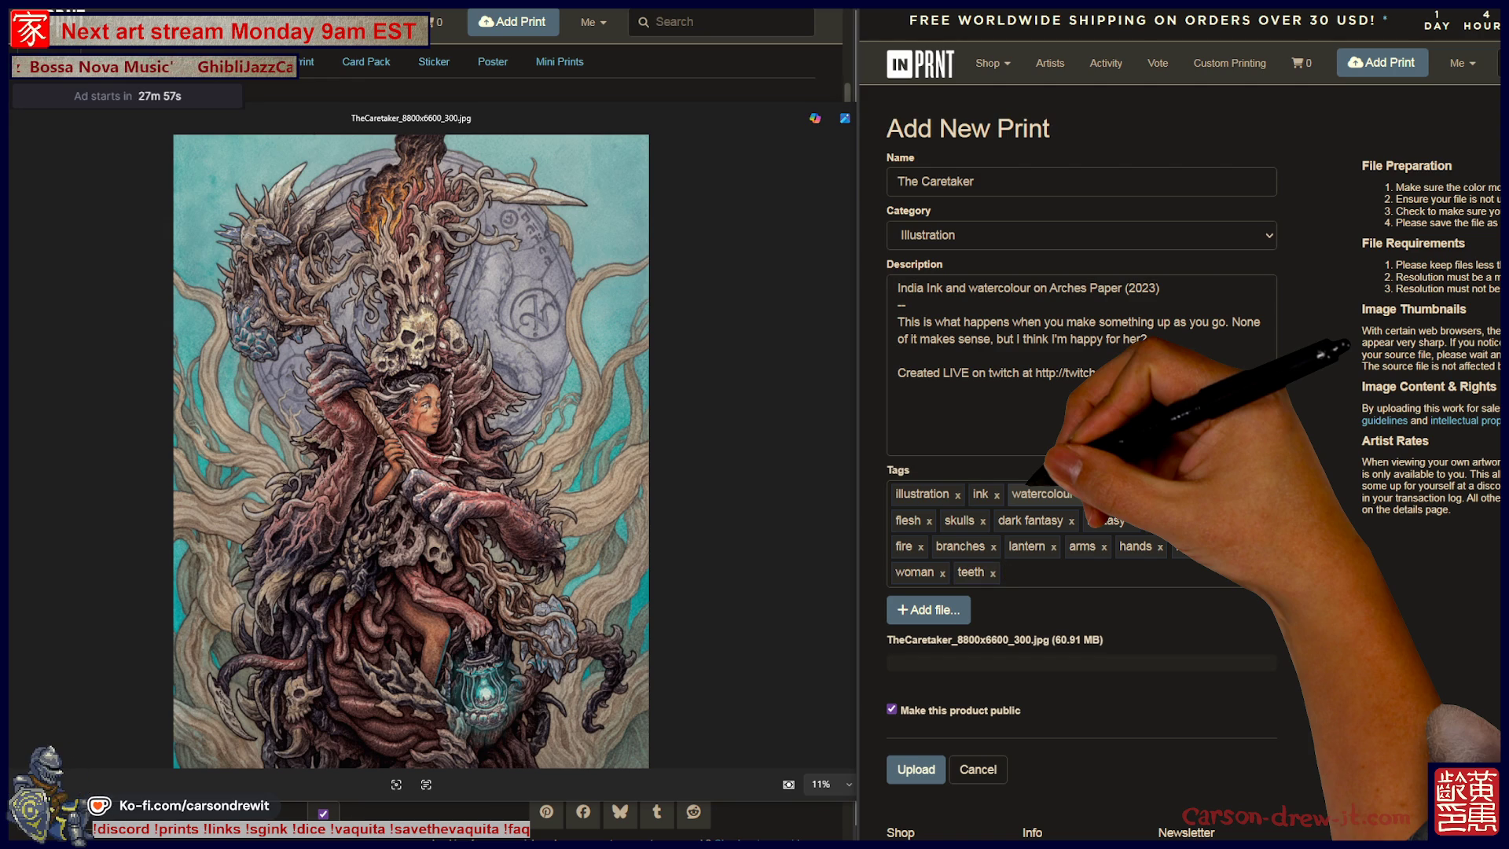
type("flesh suit")
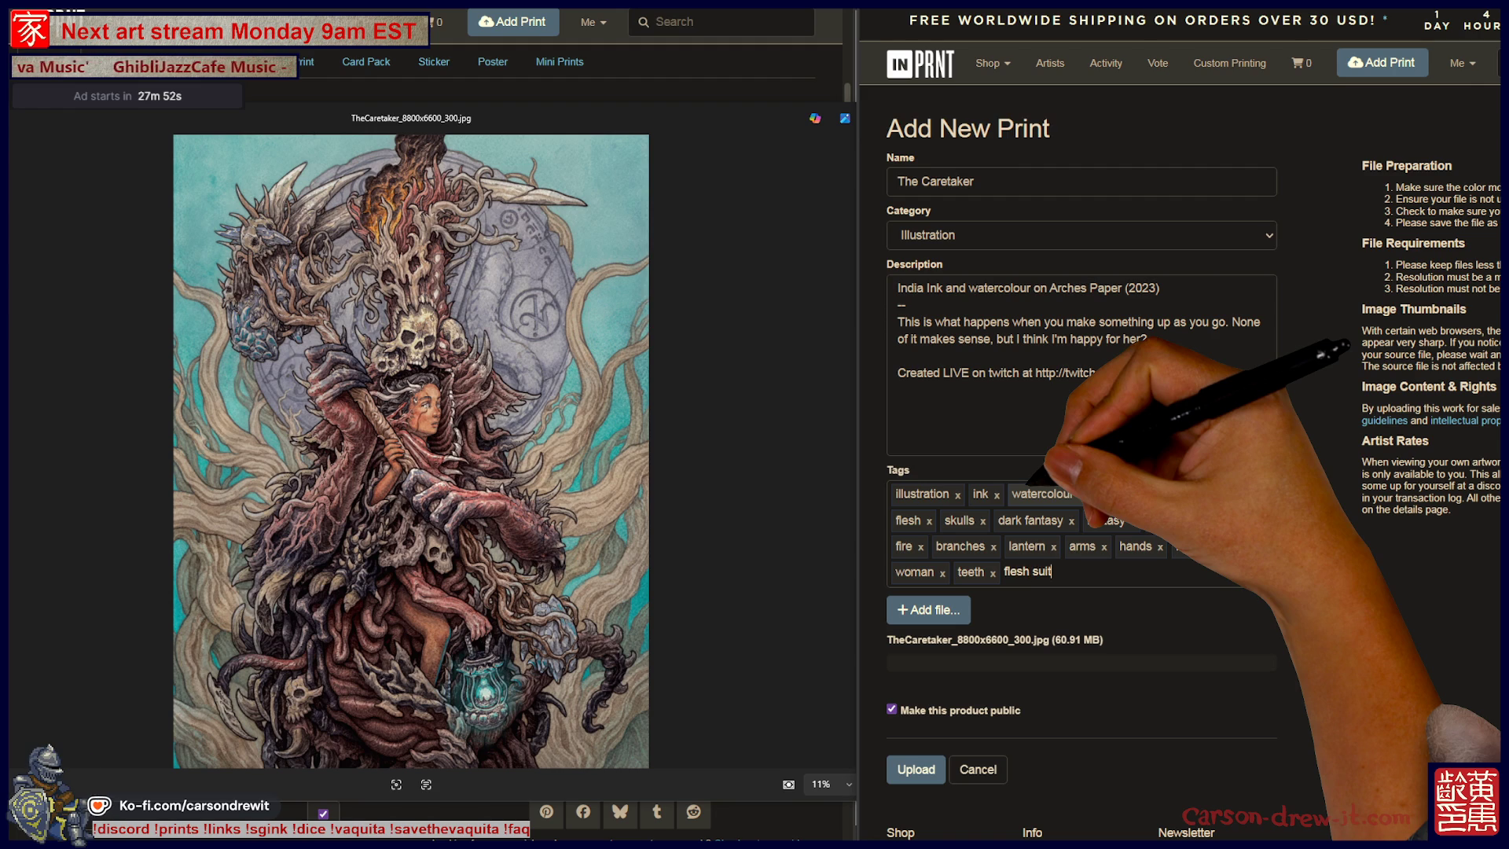
key("Return")
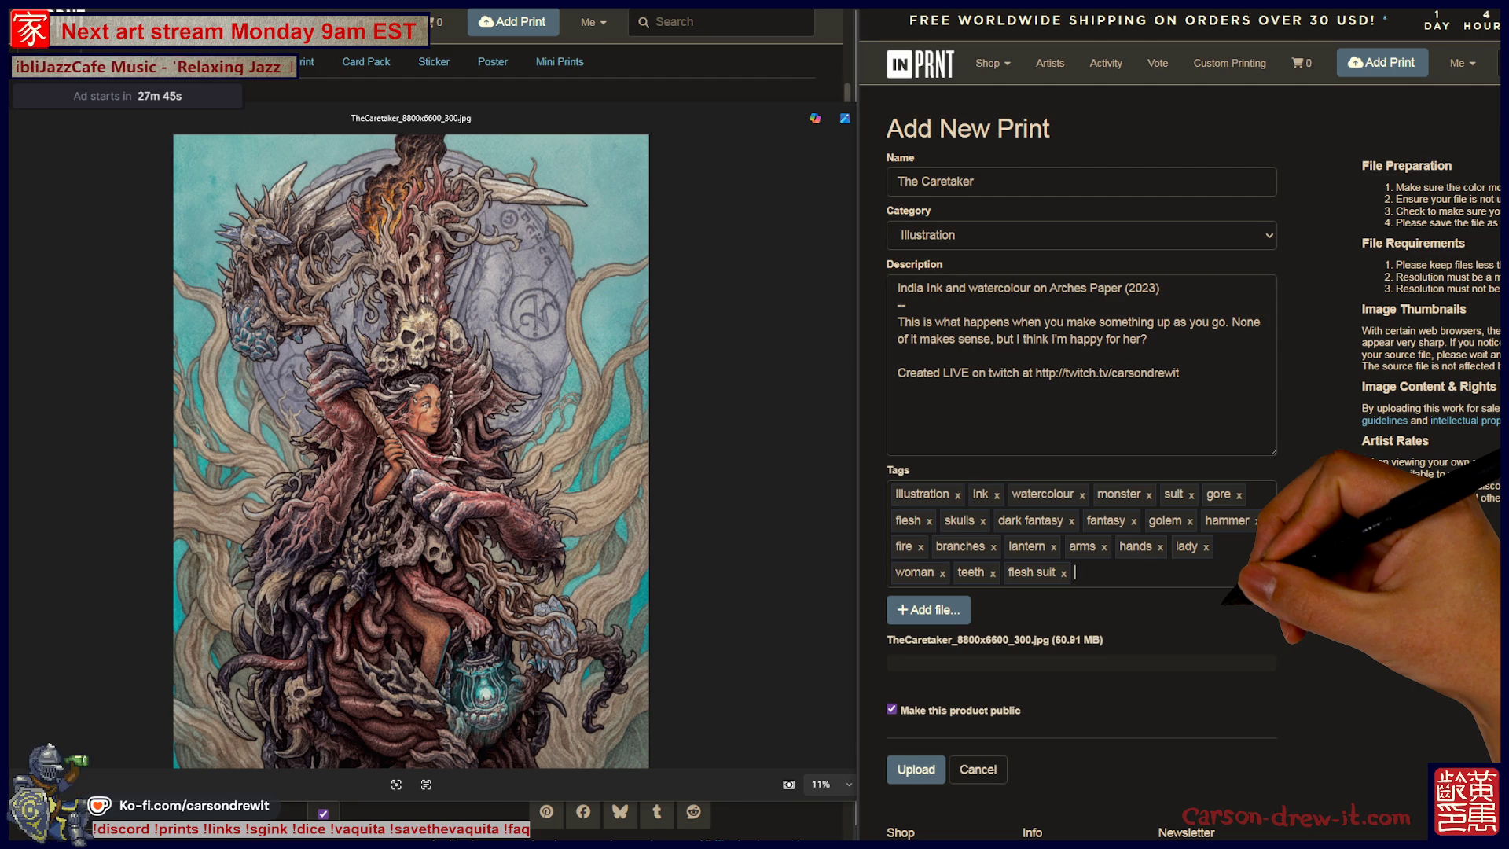
type("bones")
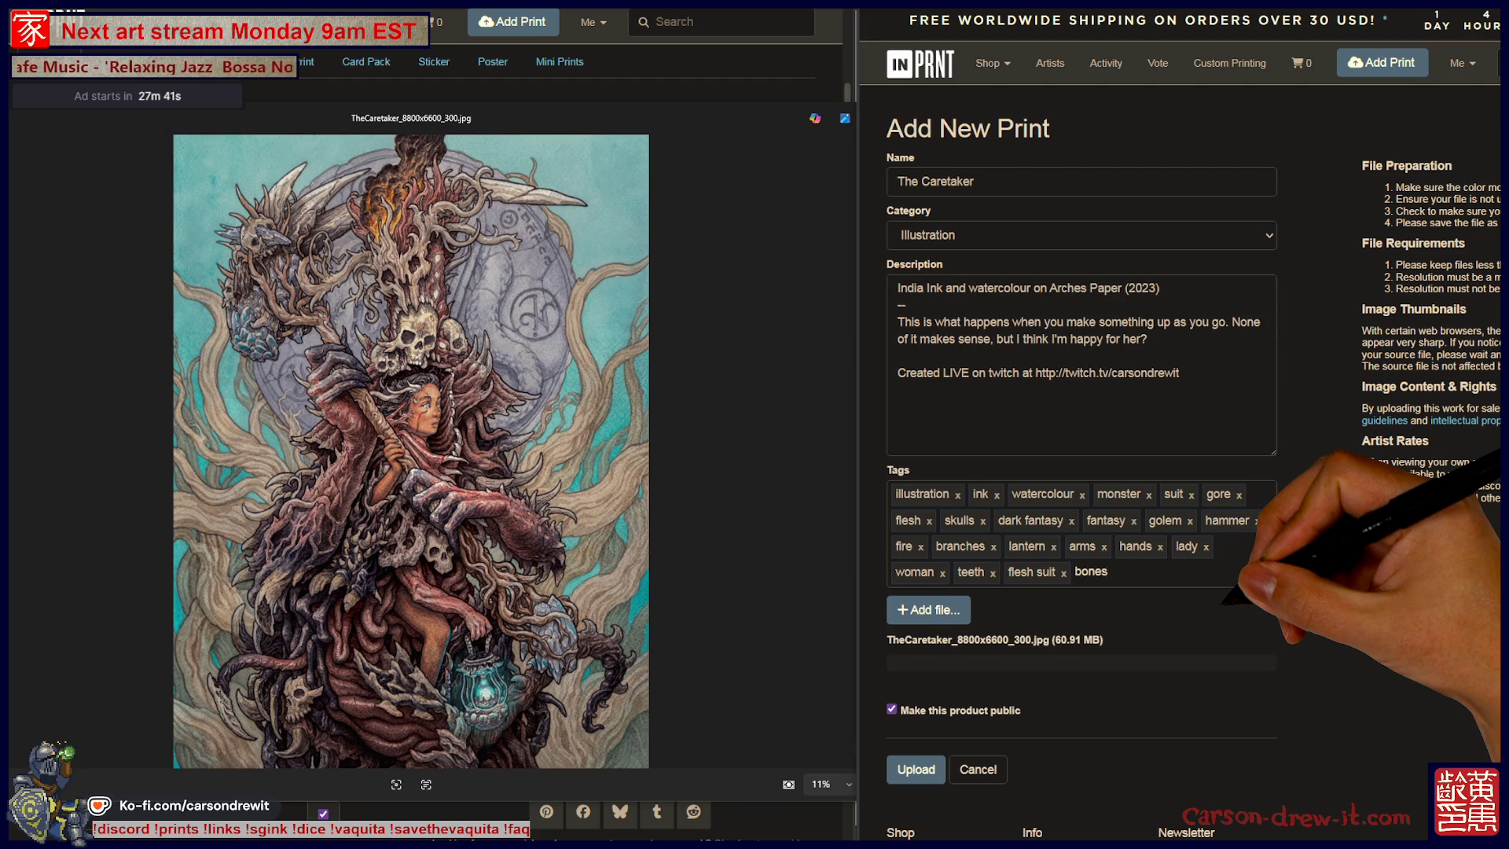
key("Return")
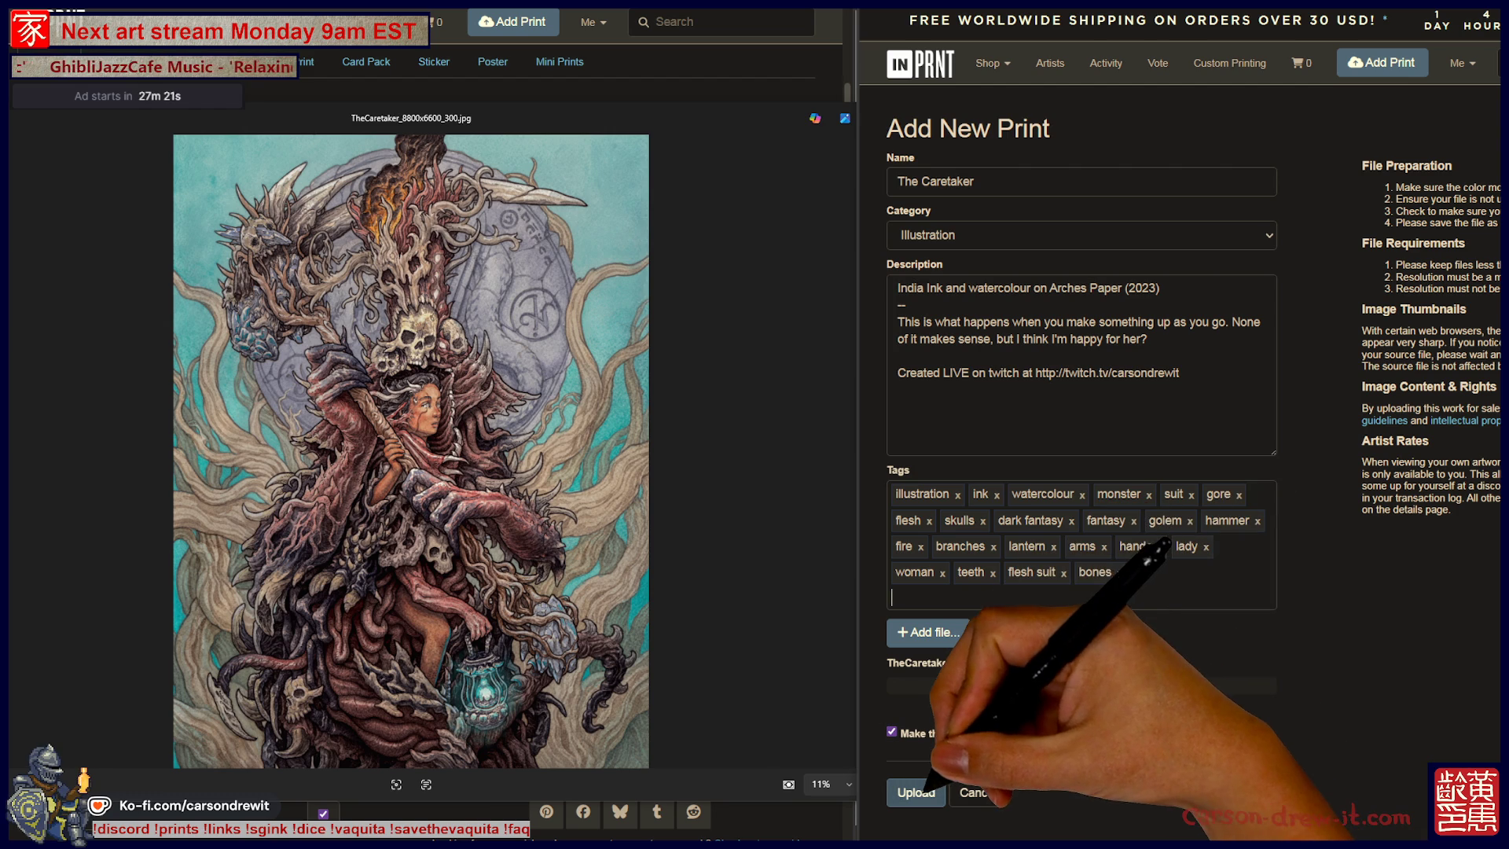
left_click(916, 792)
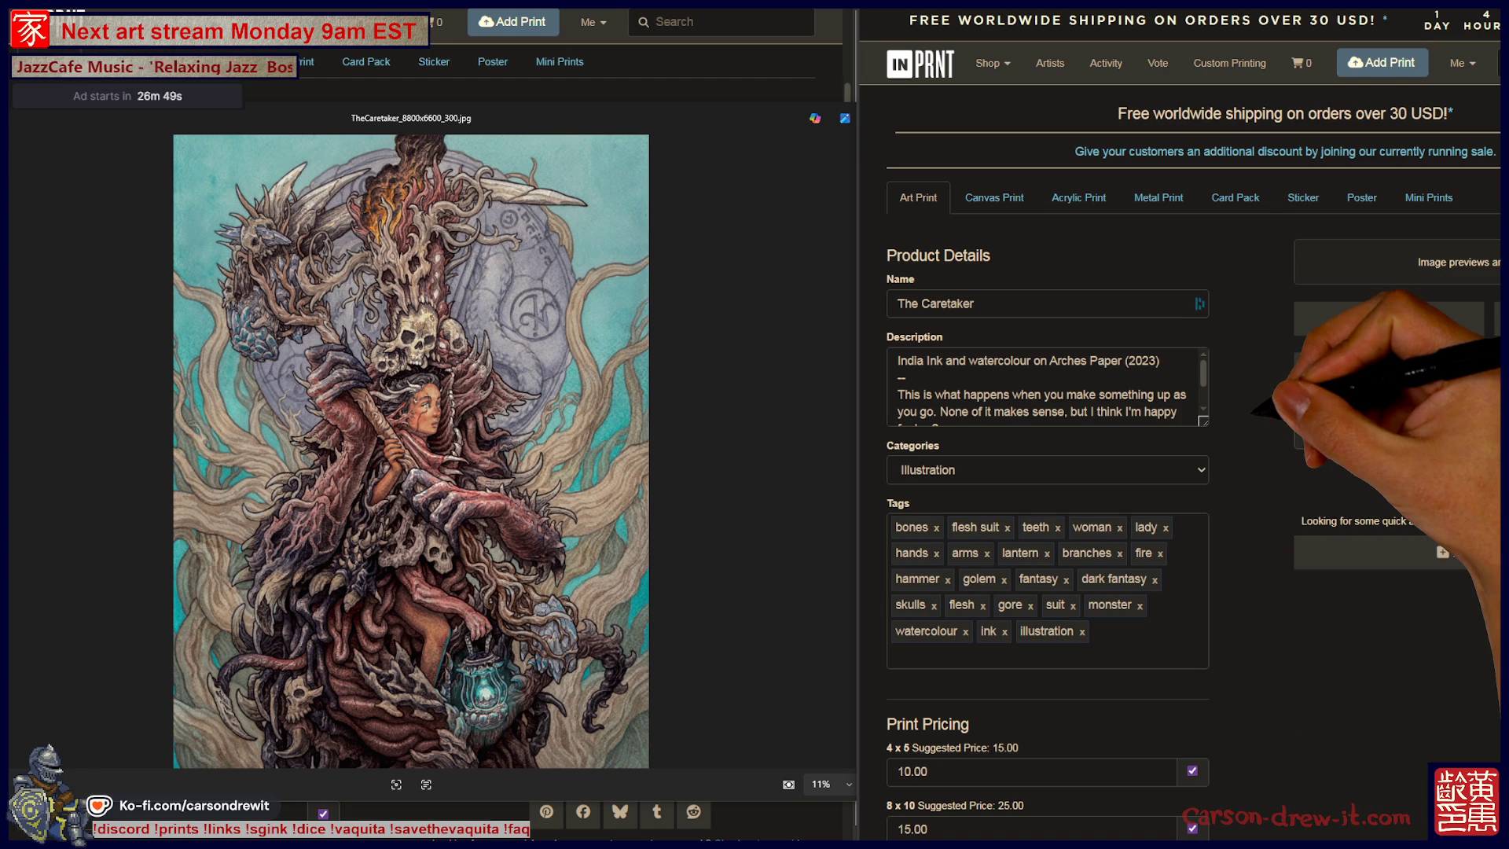
Scroll down the product details page to the print pricing.
scroll(1179, 472, "down", 3)
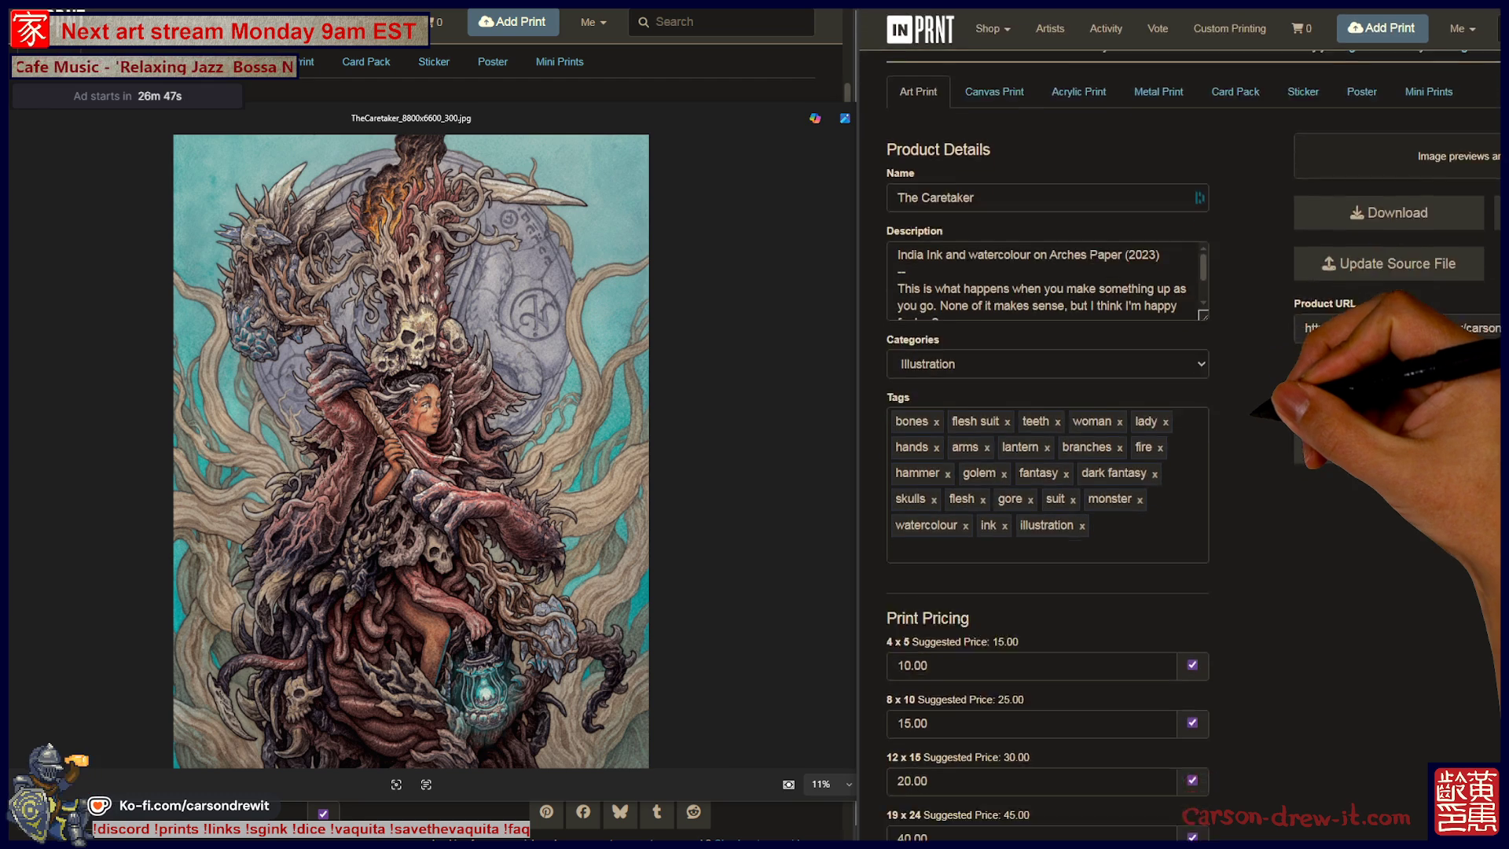
Set the print prices to 15.00, 25.00, 30.00, 45.00 and 85.00.
scroll(1045, 472, "down", 2)
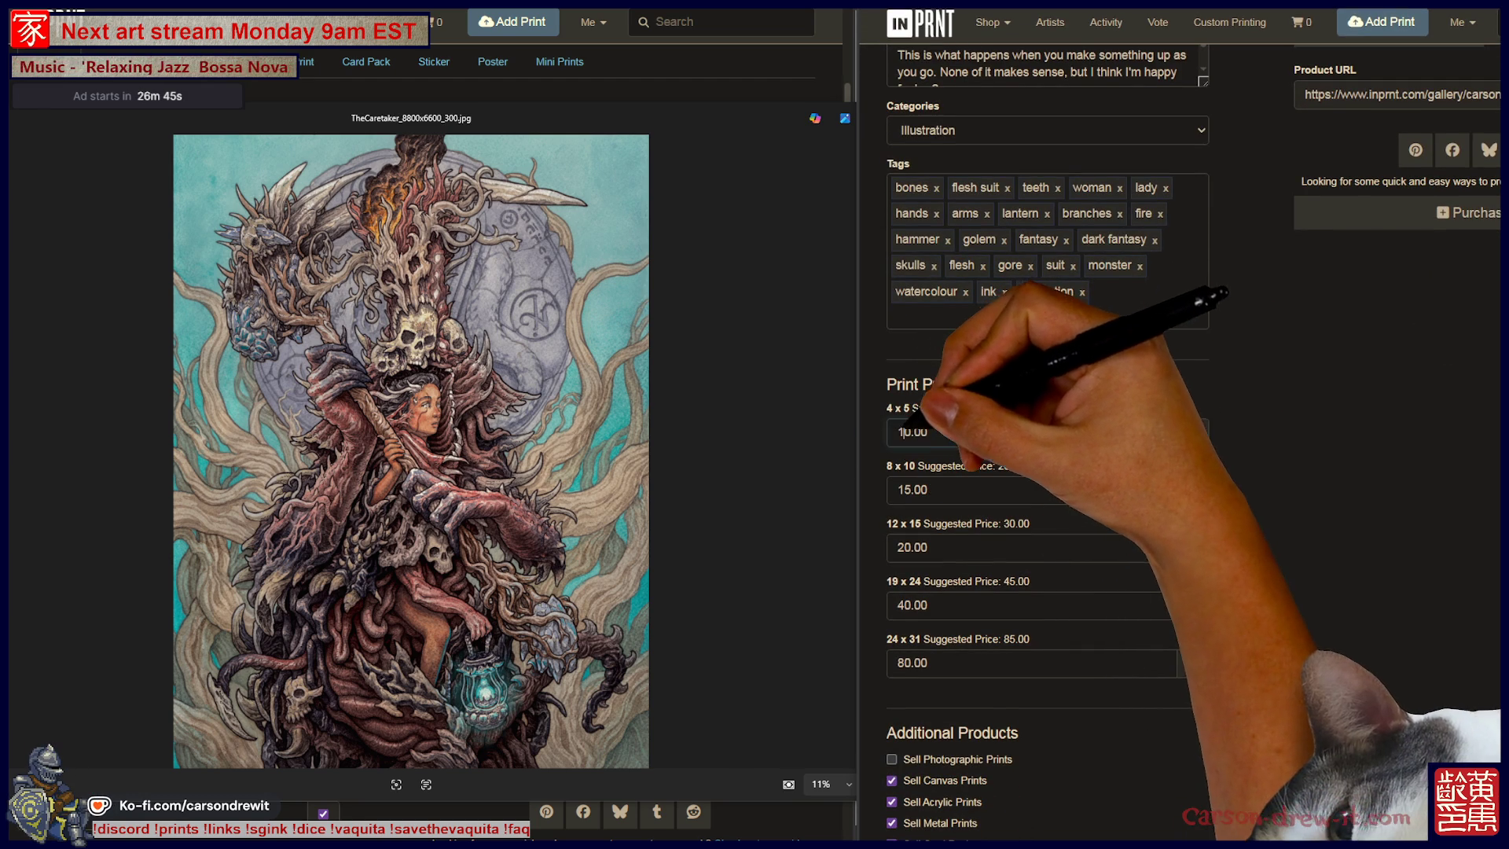
type("15.00")
key("Tab")
key("Tab")
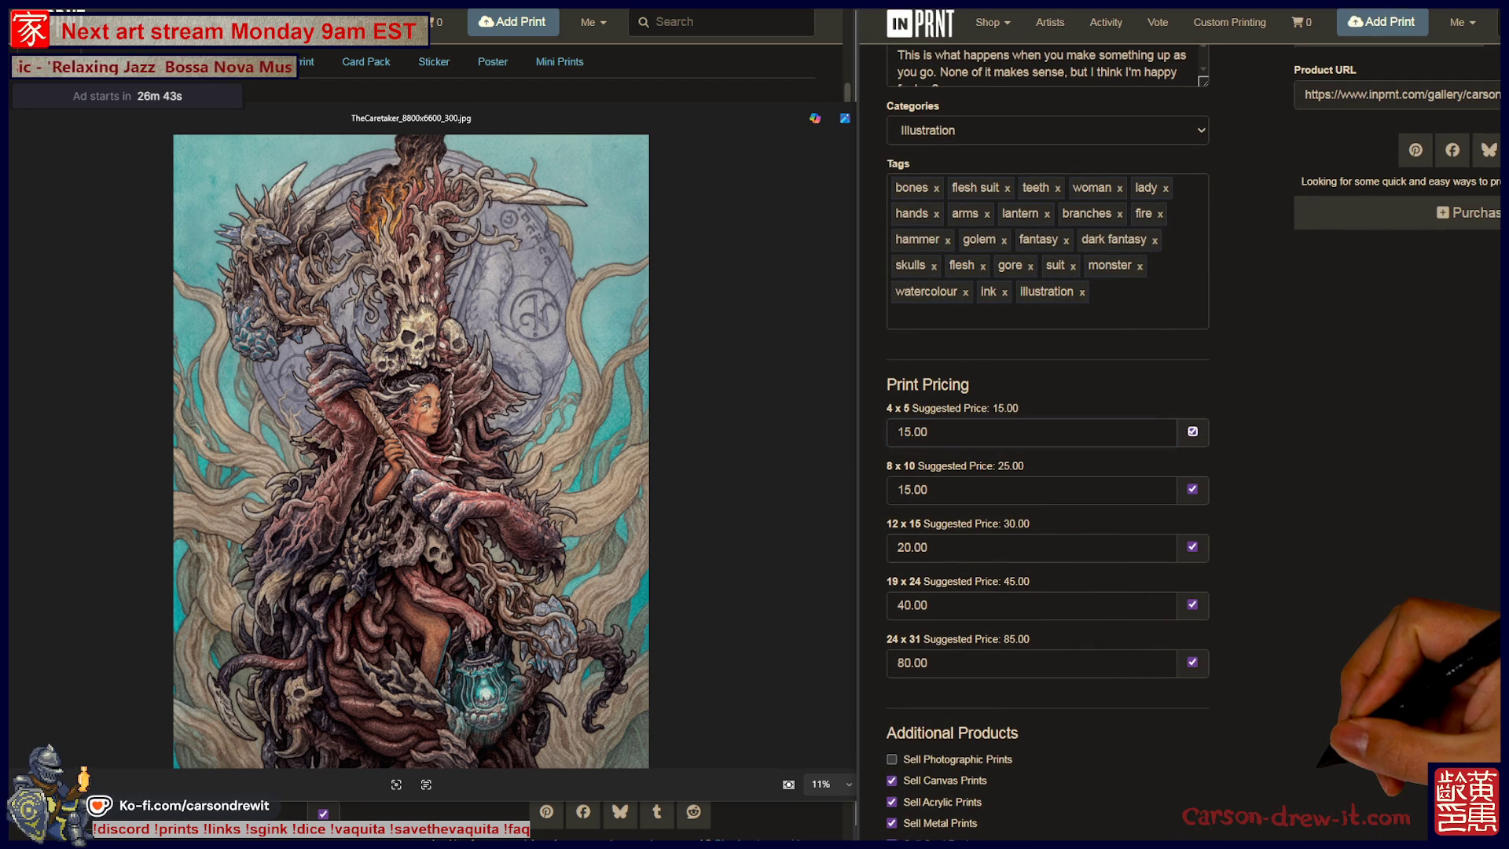
left_click(897, 489)
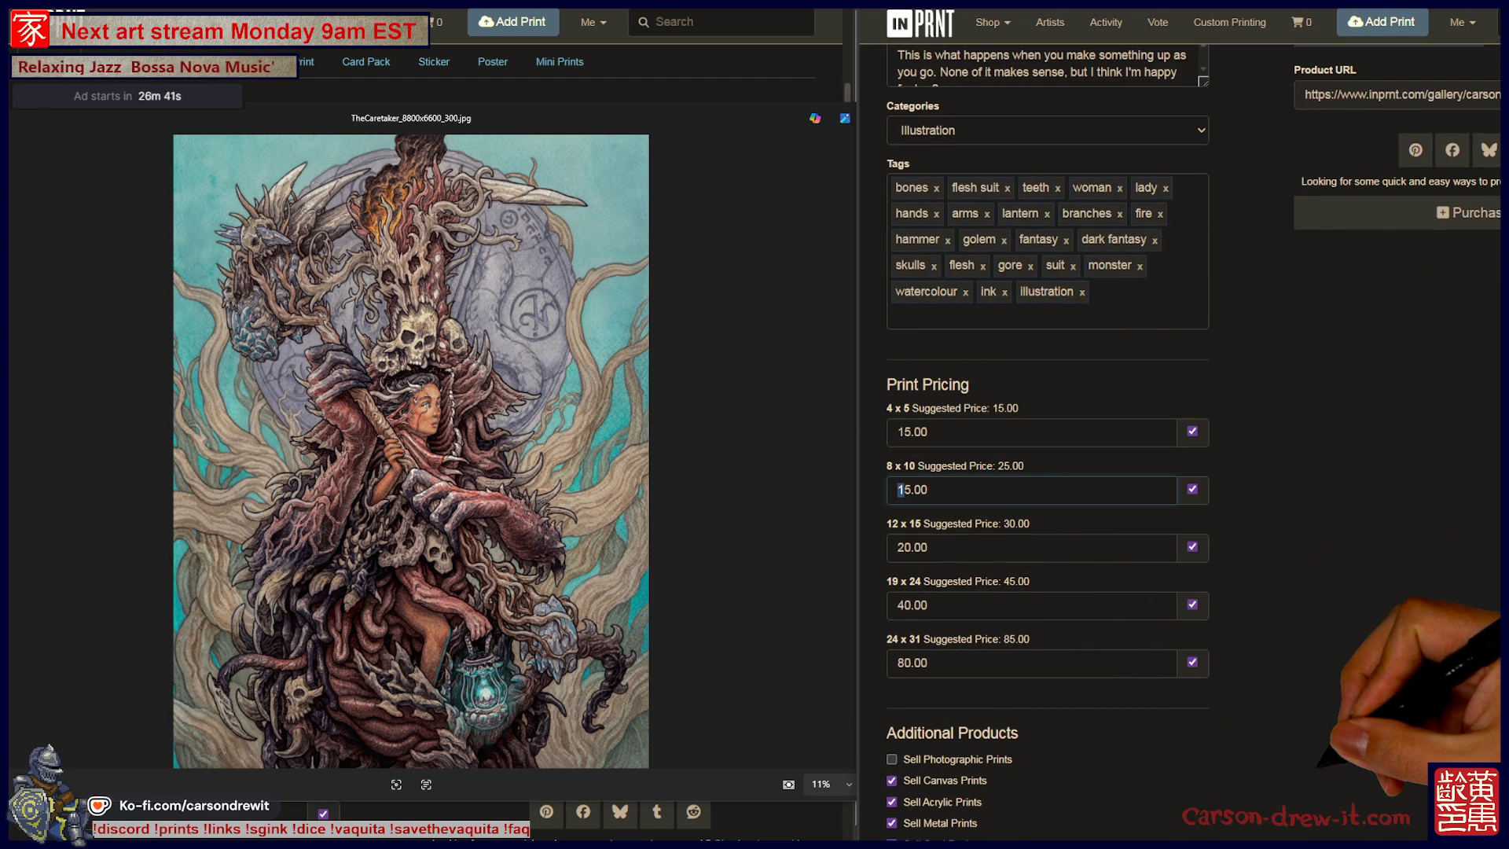
type("25")
key("Tab")
left_click(897, 546)
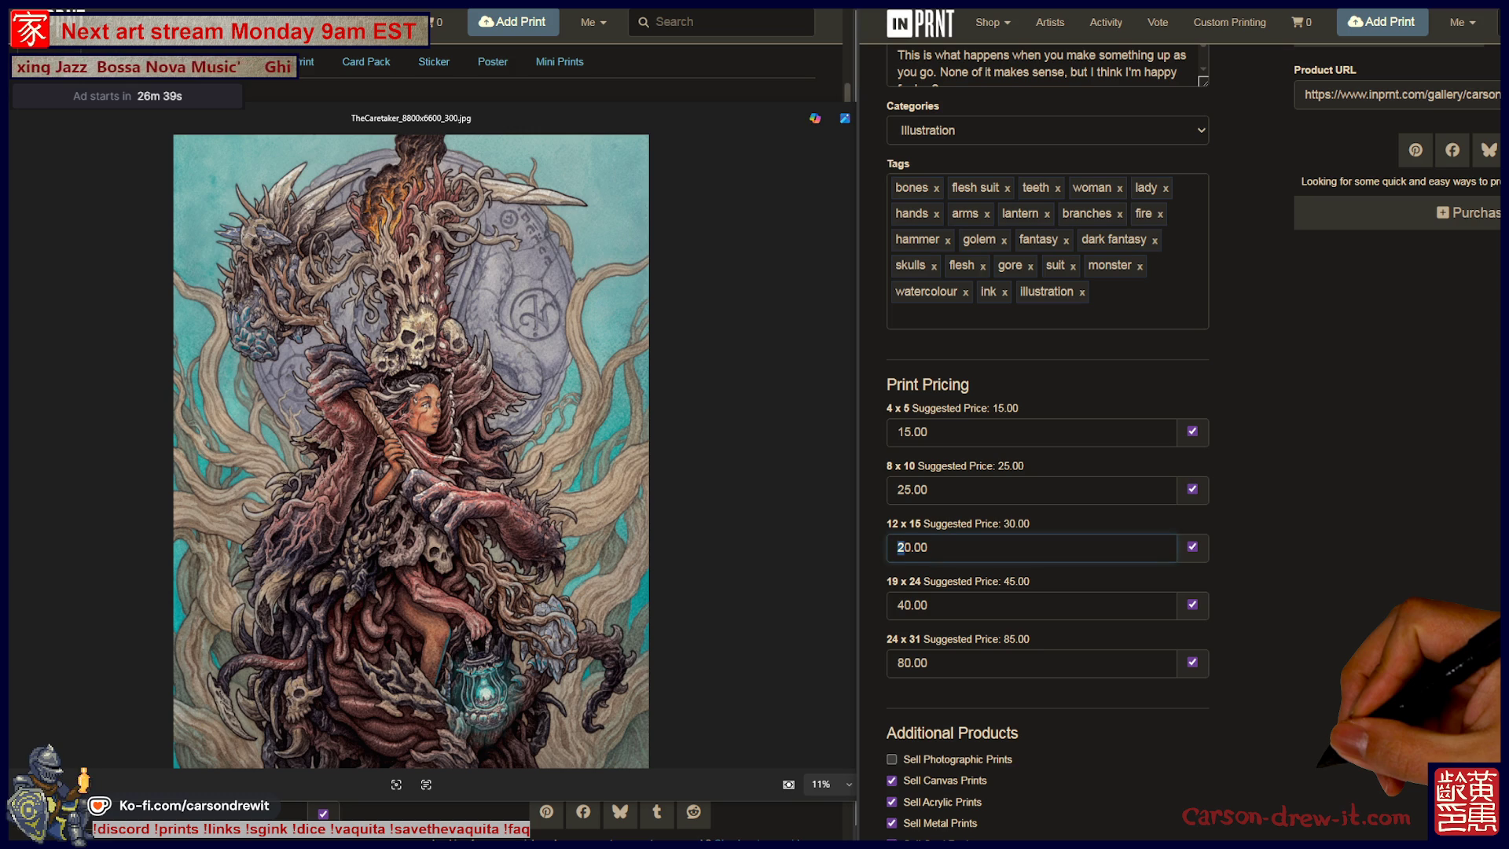
type("30")
key("Tab")
left_click(928, 605)
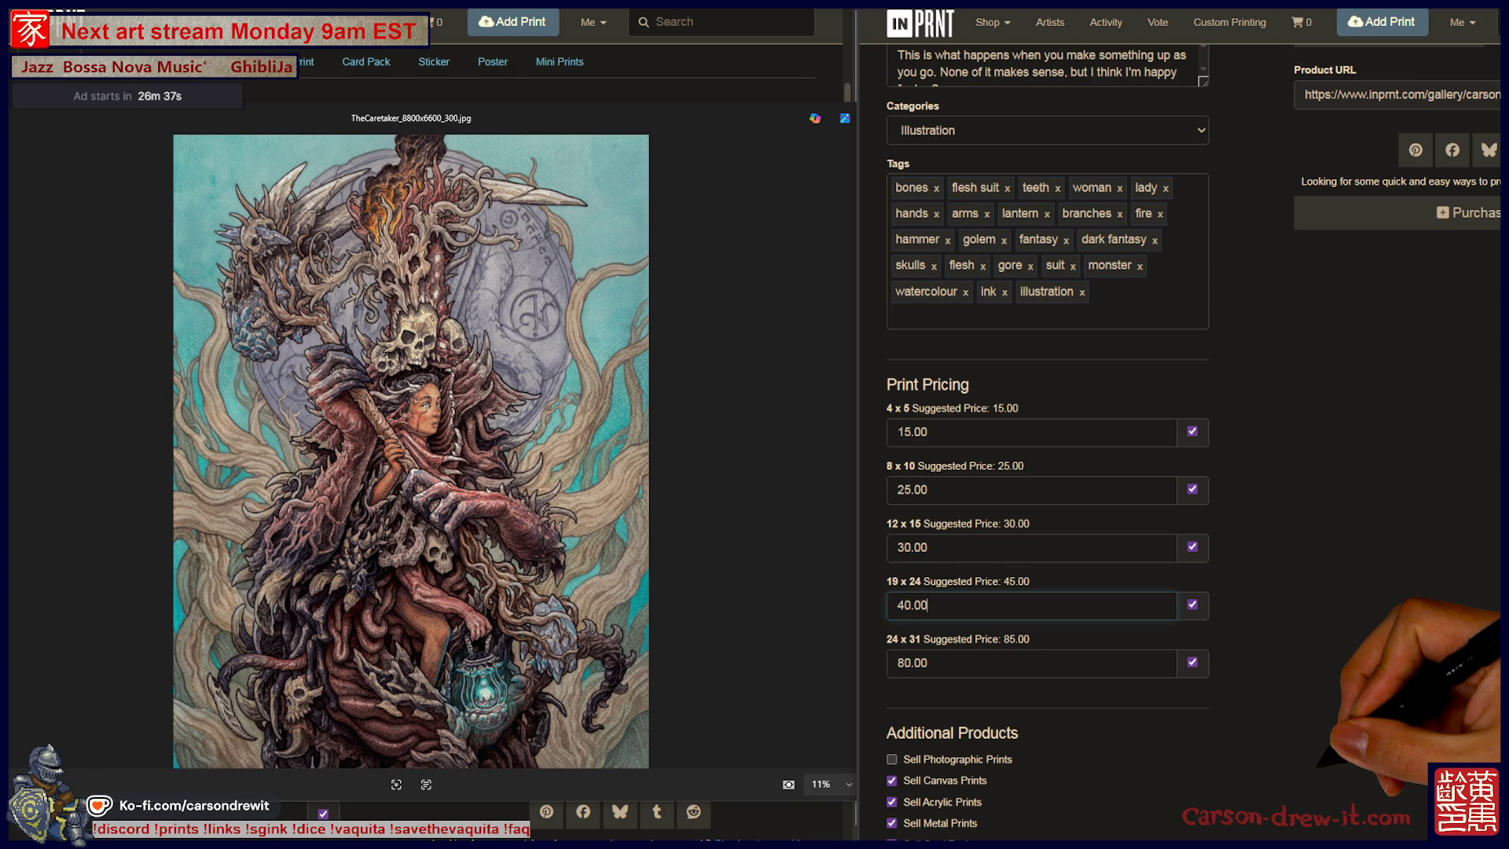
key("Delete")
type("5")
key("Tab")
key("Tab")
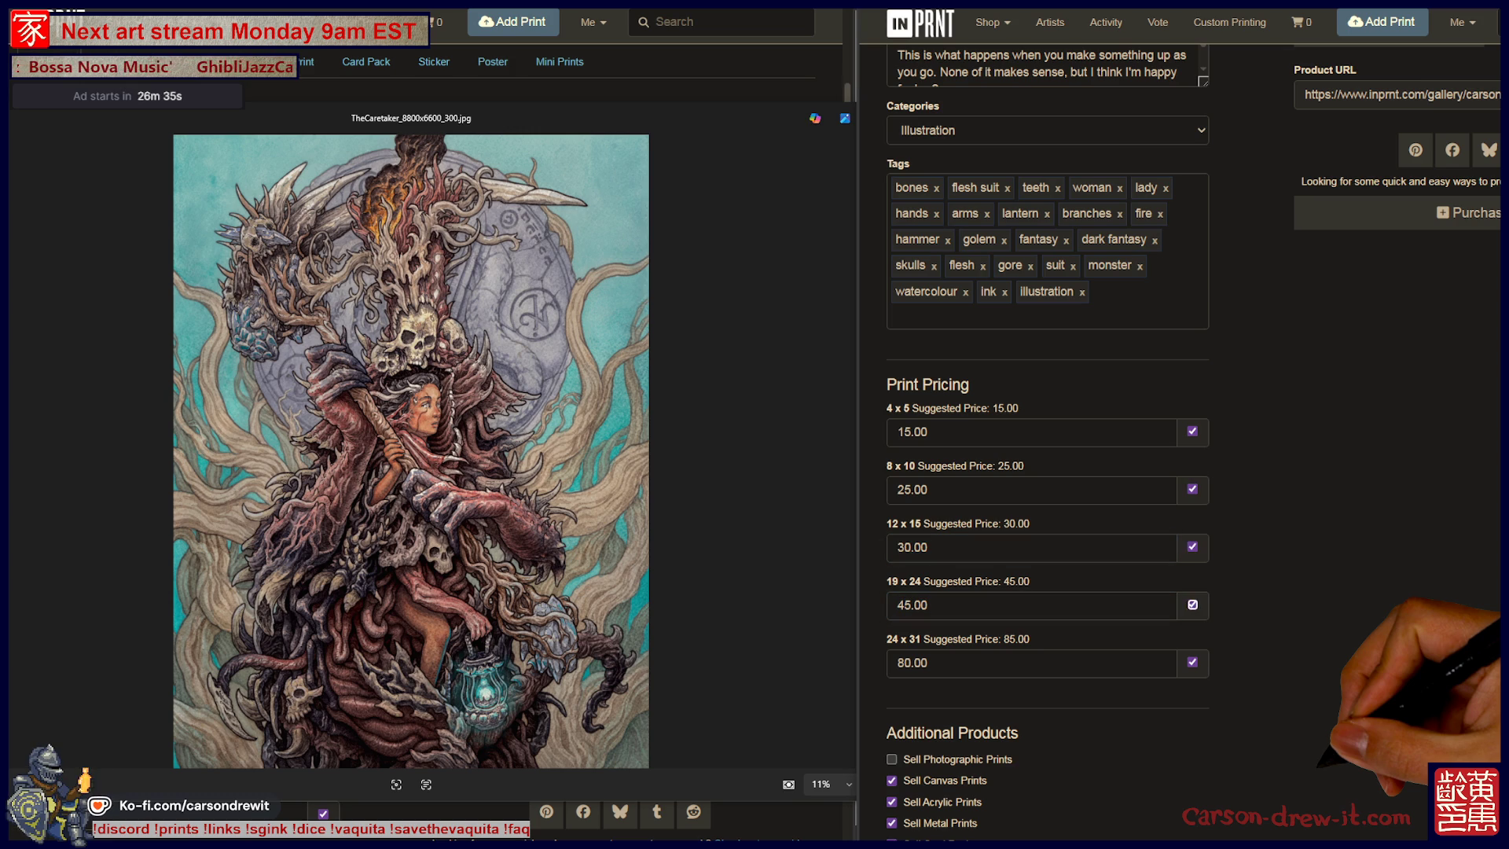
left_click(910, 662)
type("85")
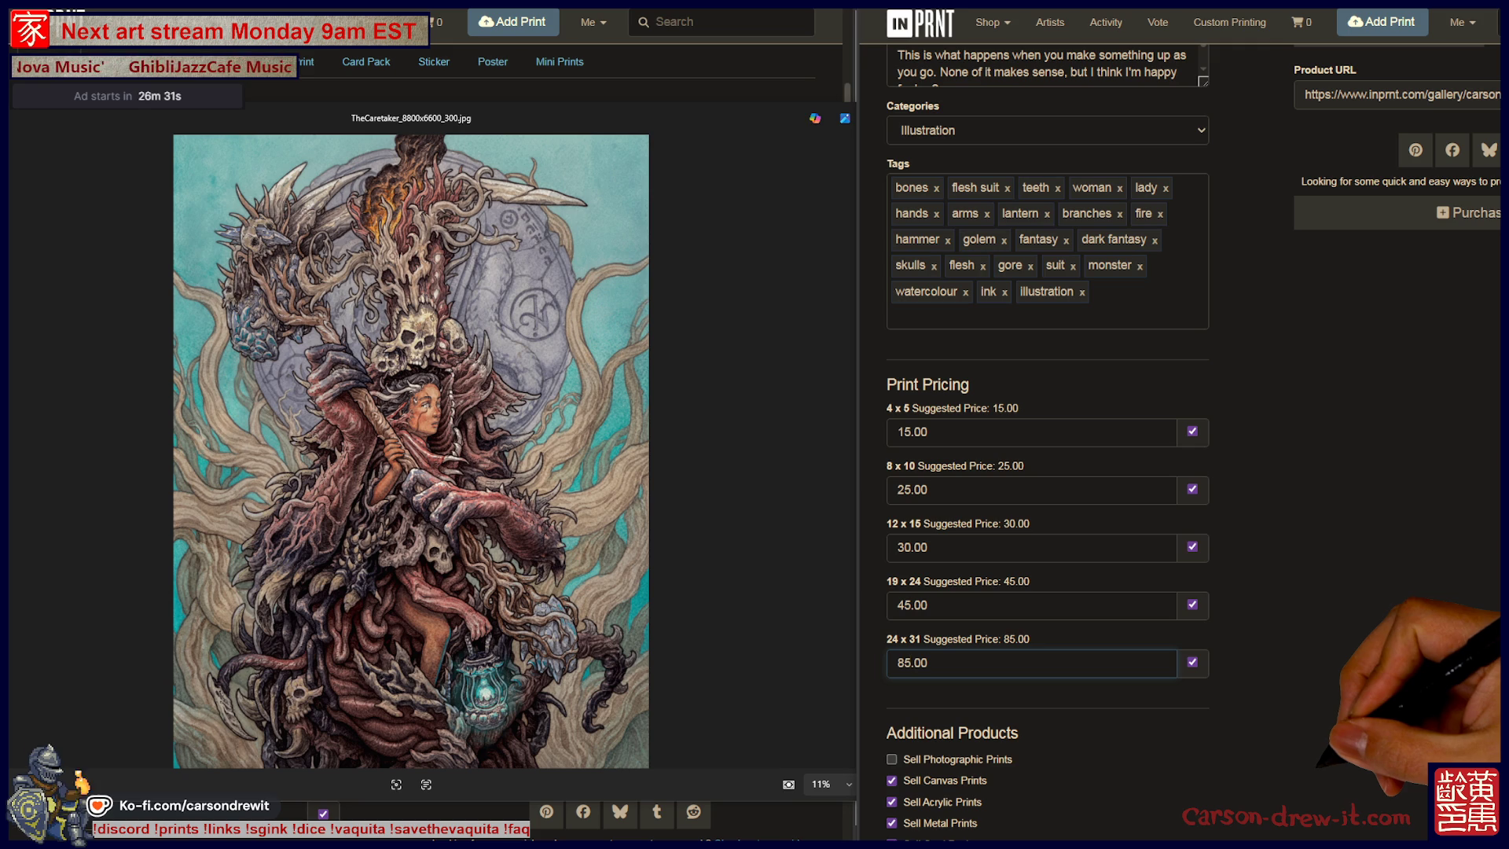
key("BackSpace")
type("5")
Enable Sell Photographic Prints and save the listing changes.
left_click(891, 759)
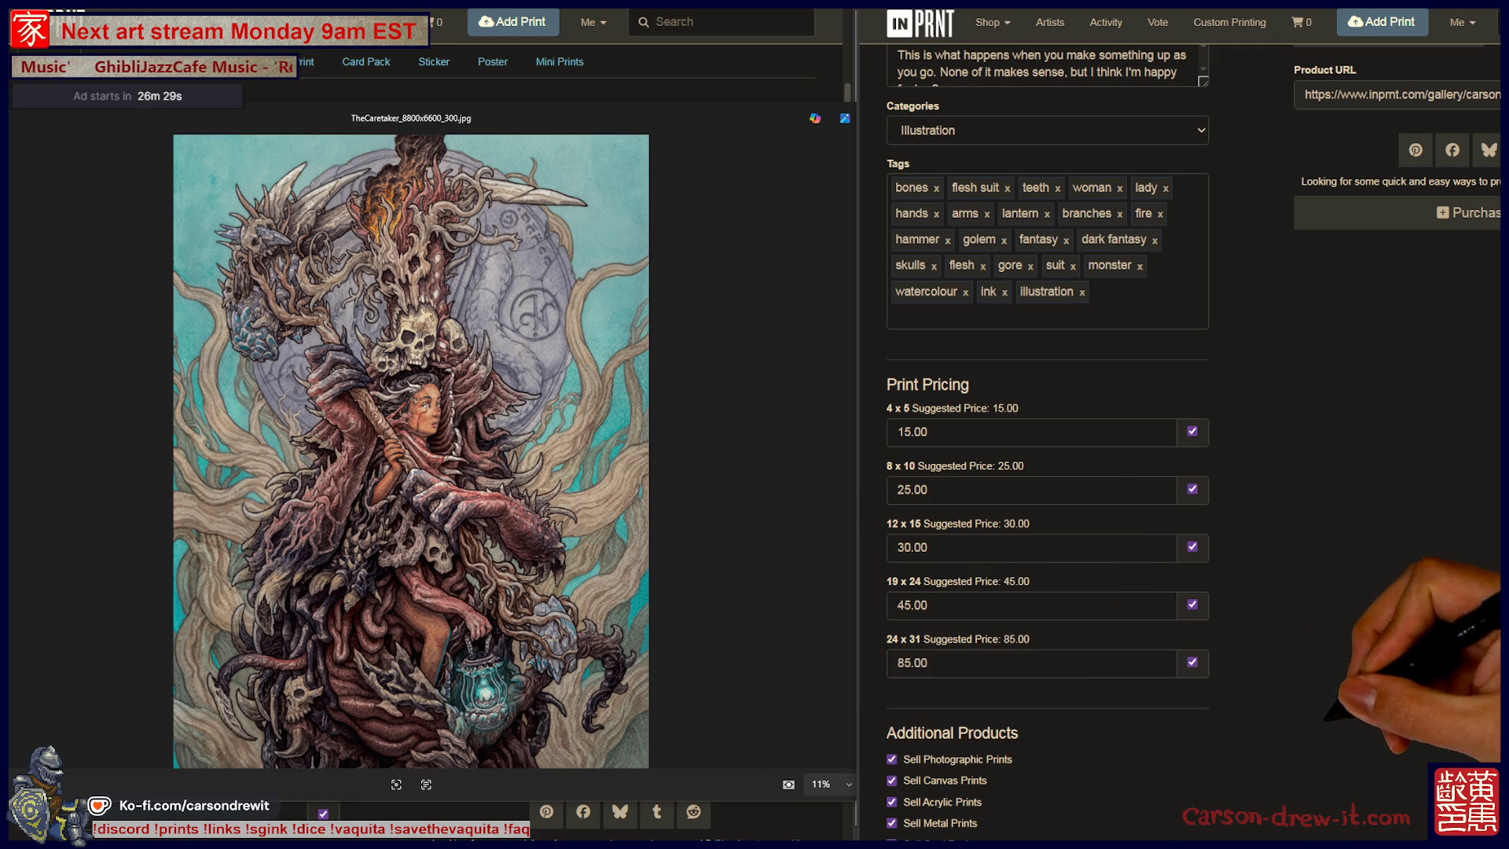
scroll(1193, 440, "down", 5)
left_click(955, 617)
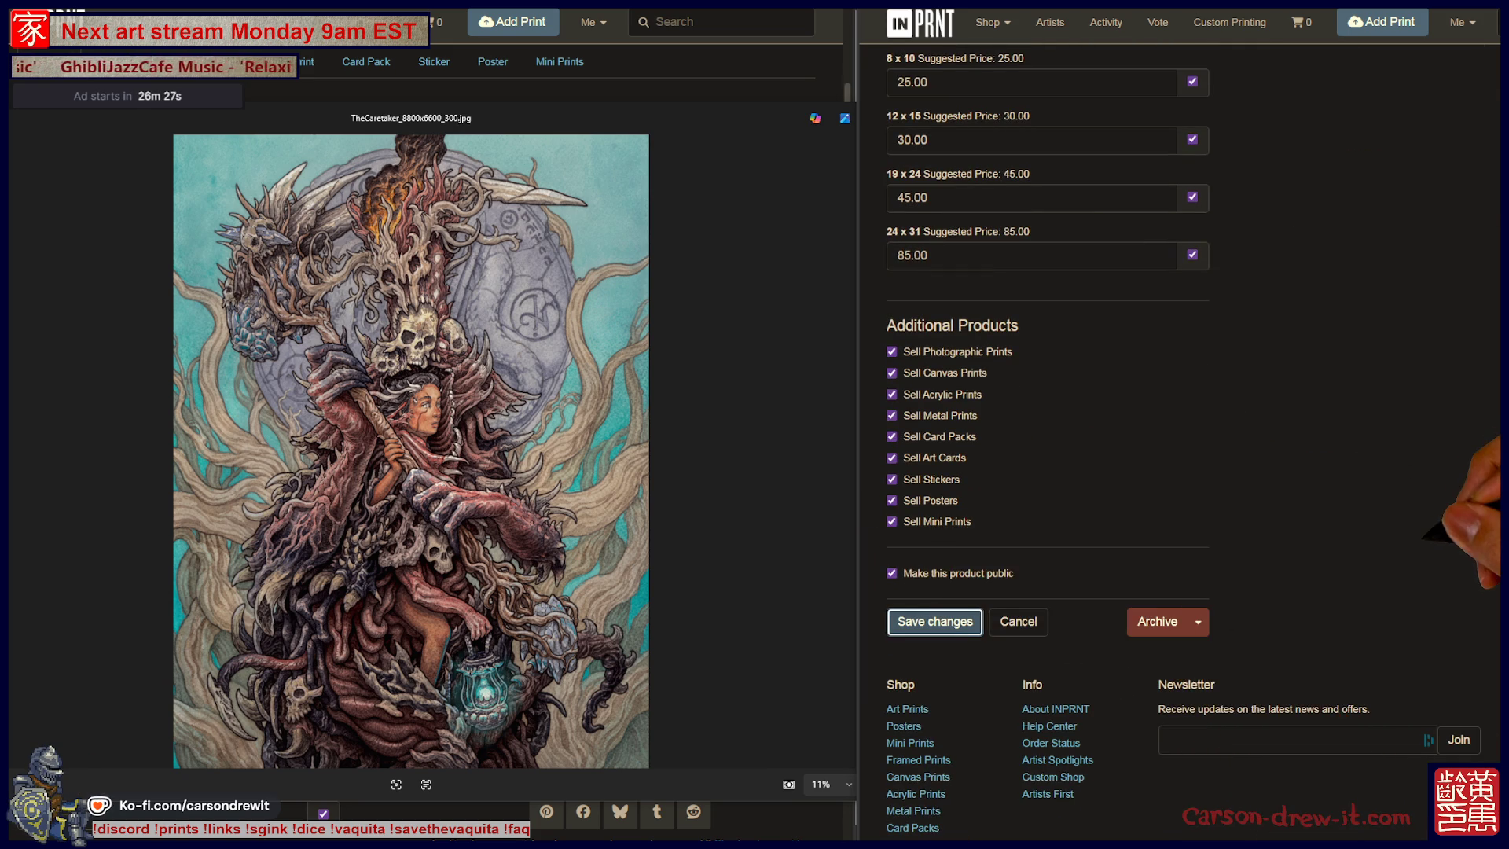
scroll(1179, 440, "up", 5)
scroll(1179, 440, "up", 4)
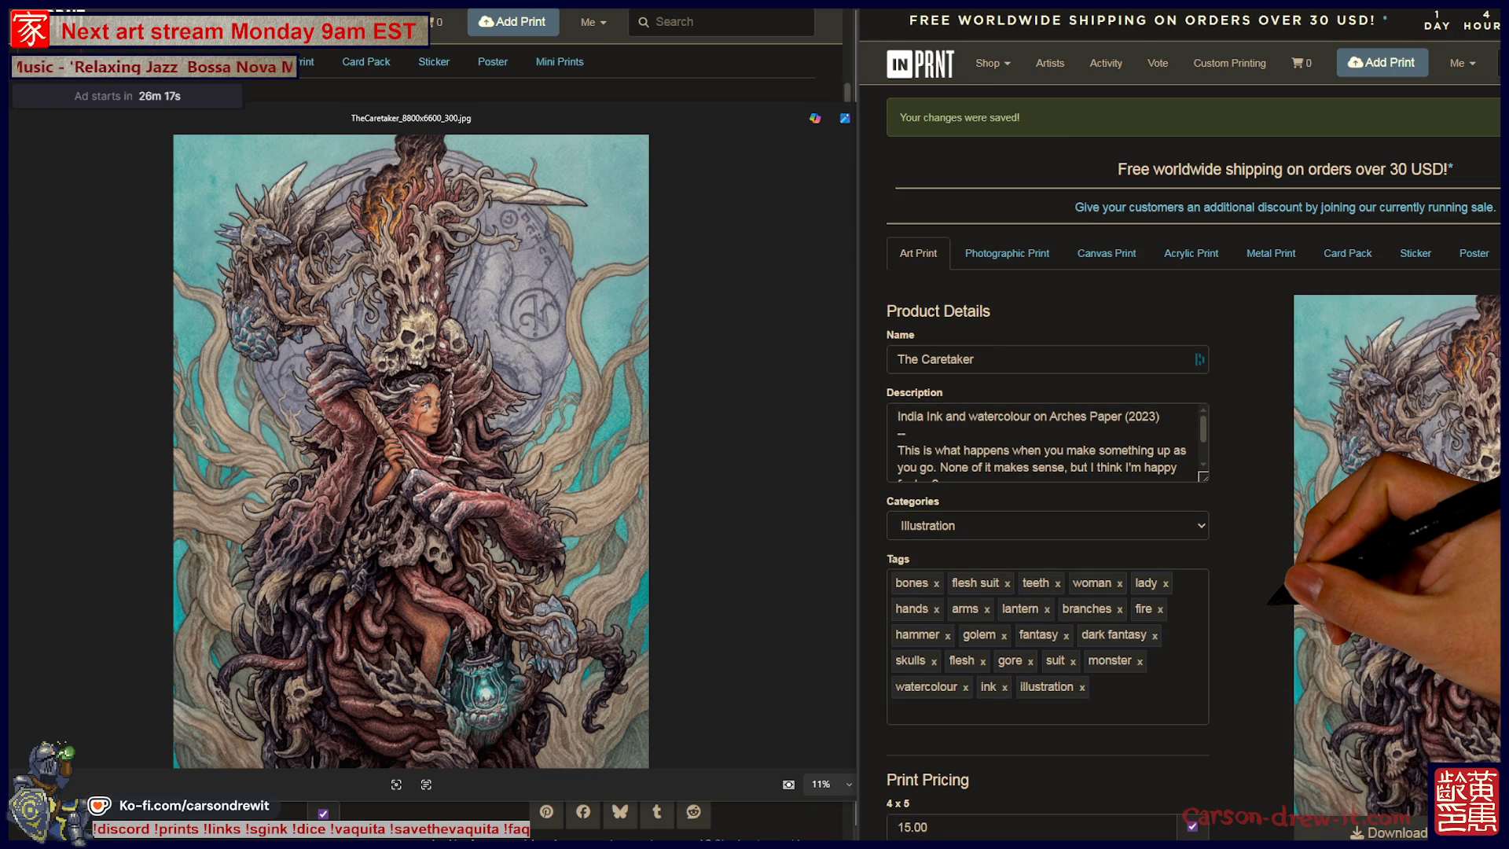
scroll(1179, 440, "down", 2)
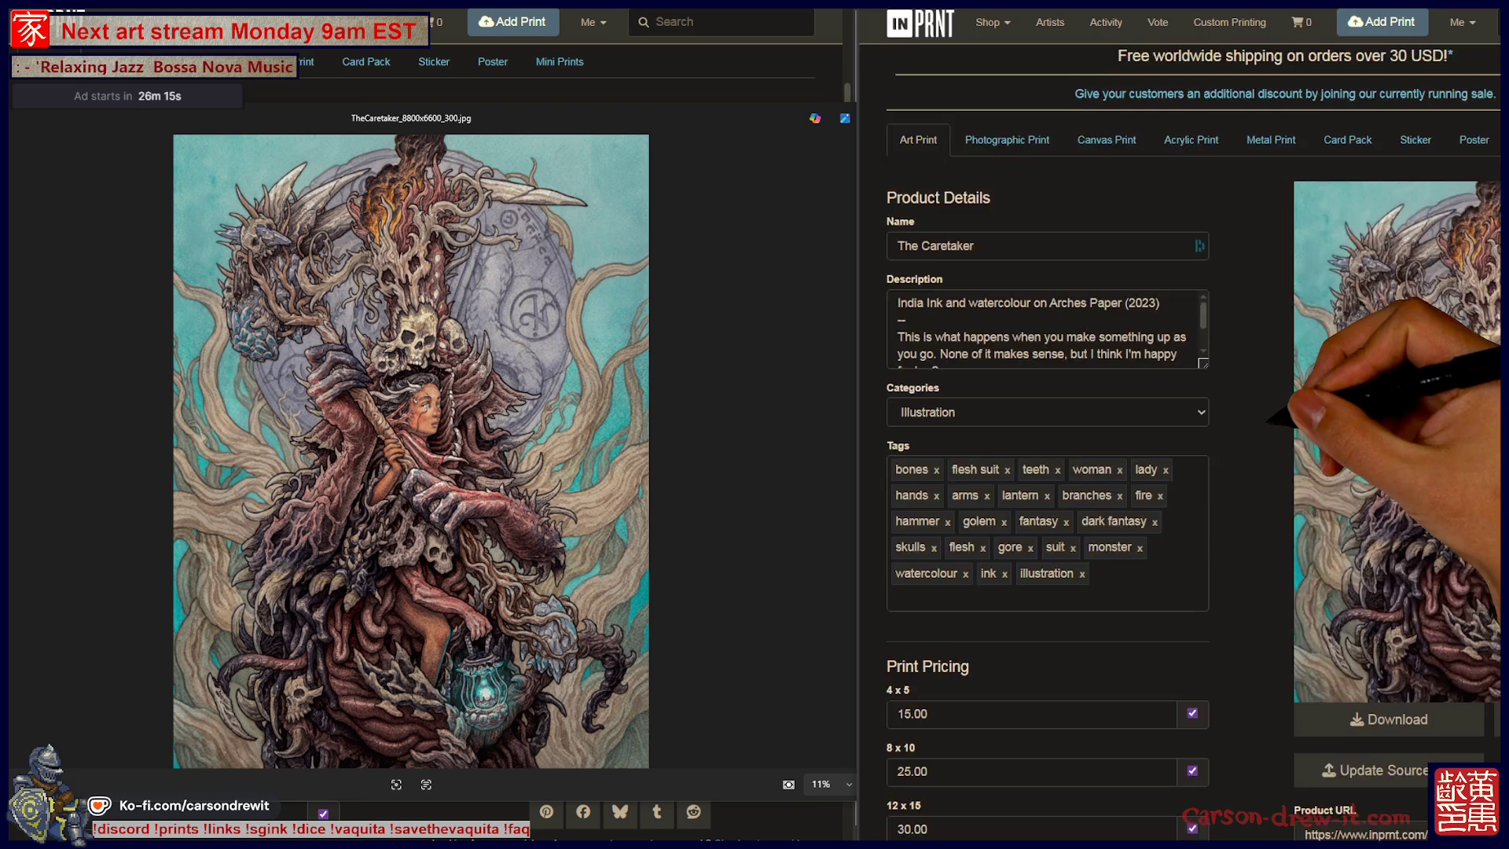
scroll(1267, 419, "up", 2)
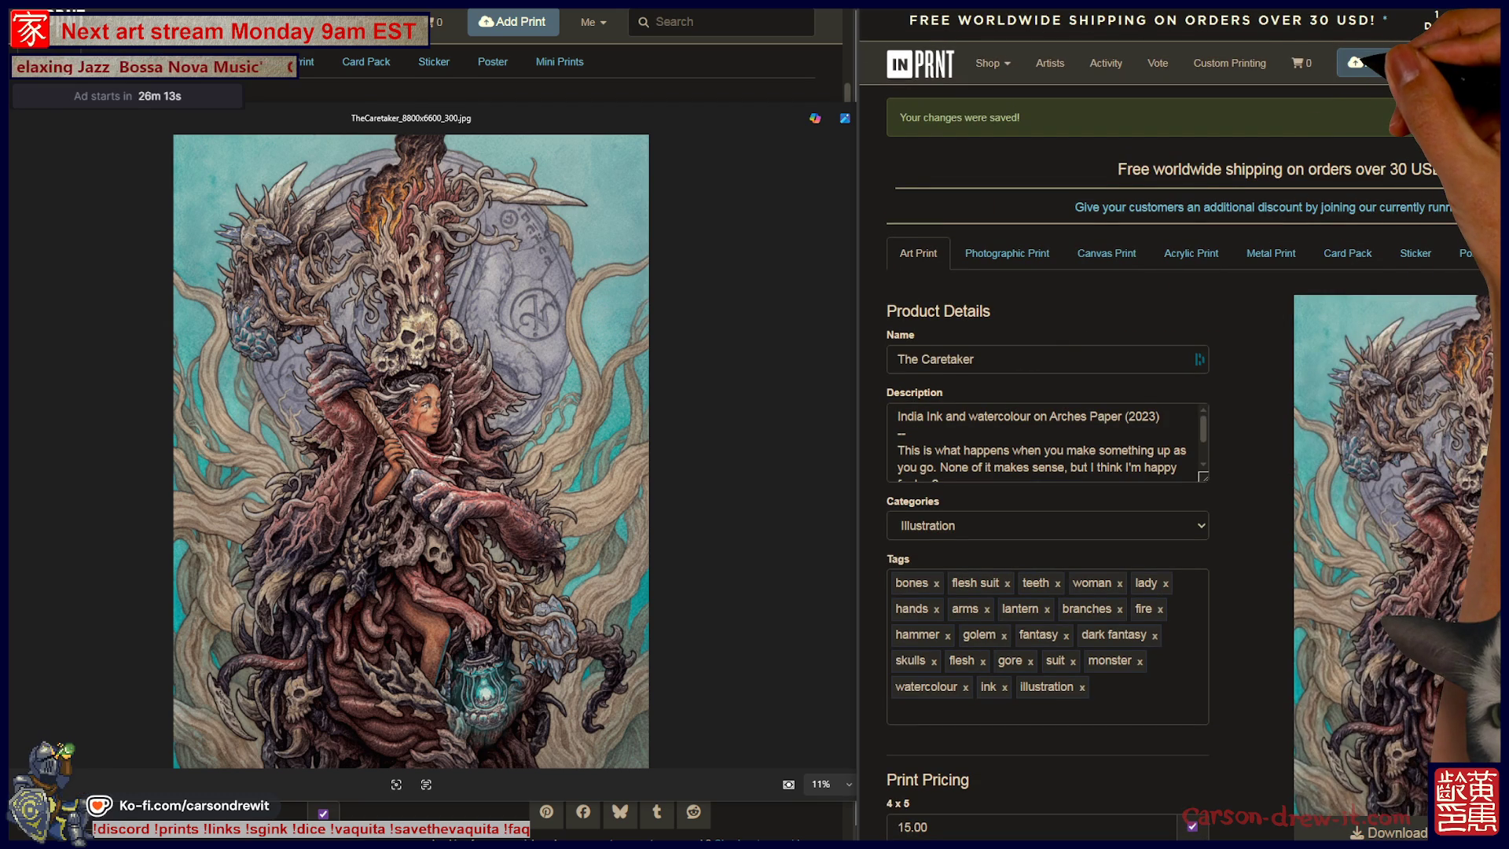
Start a new print and attach LivingWreckage_8800x6600_300.jpg.
left_click(1372, 62)
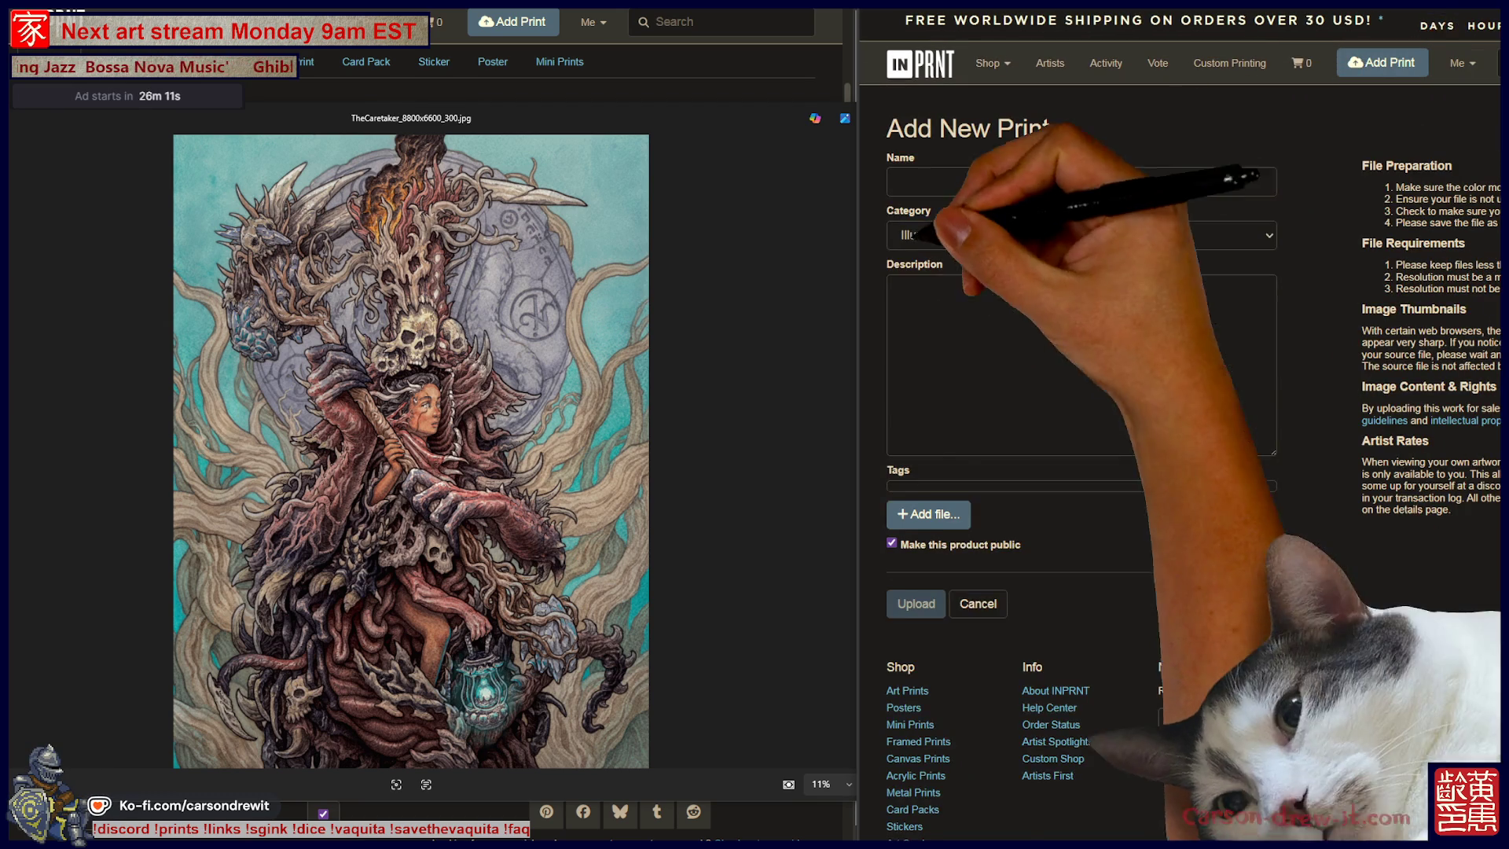
key("alt+Tab")
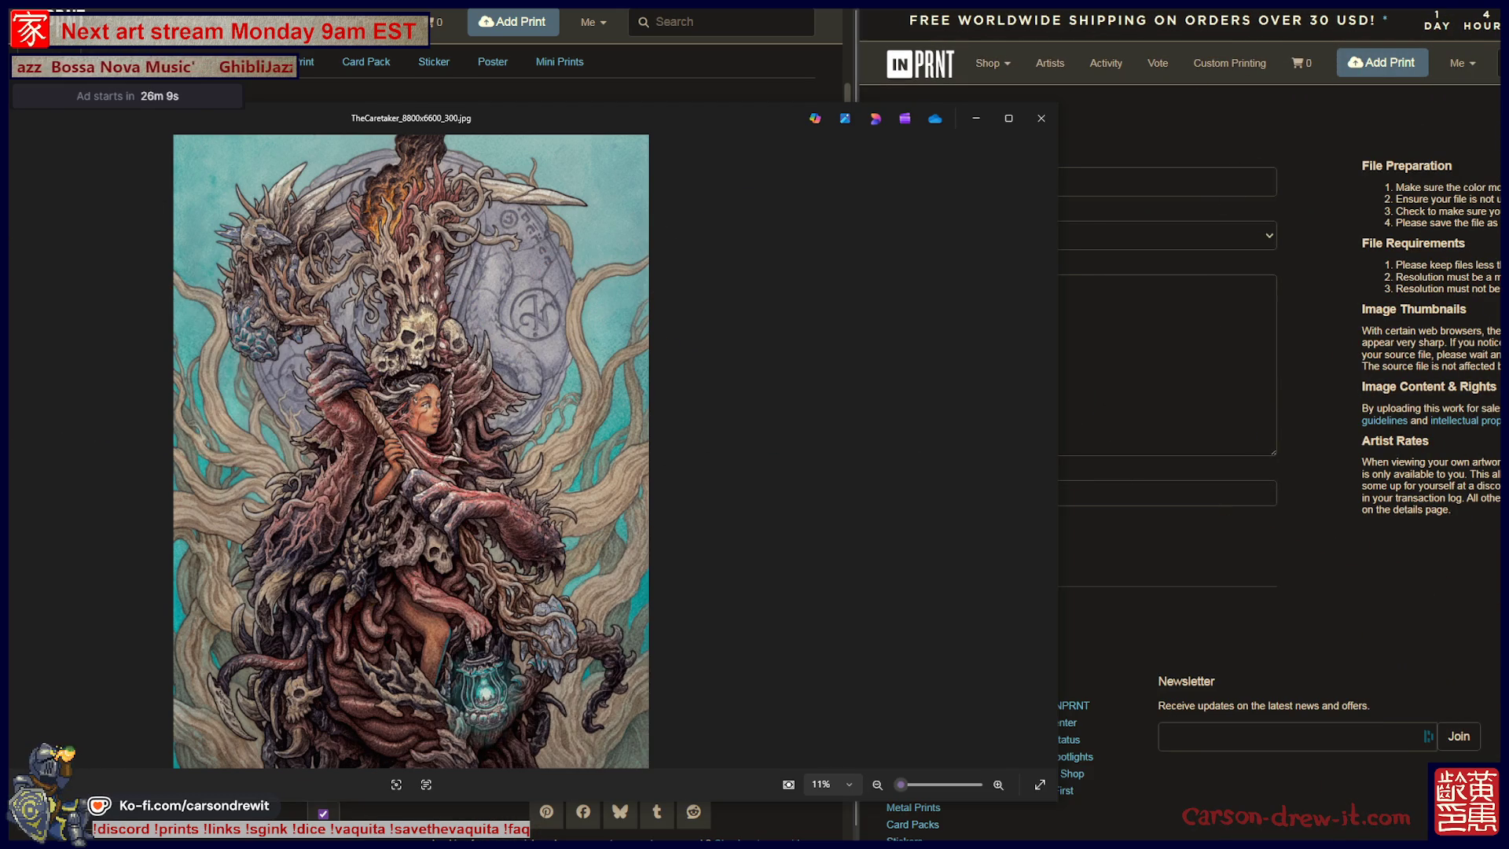
key("Right")
key("alt+Tab")
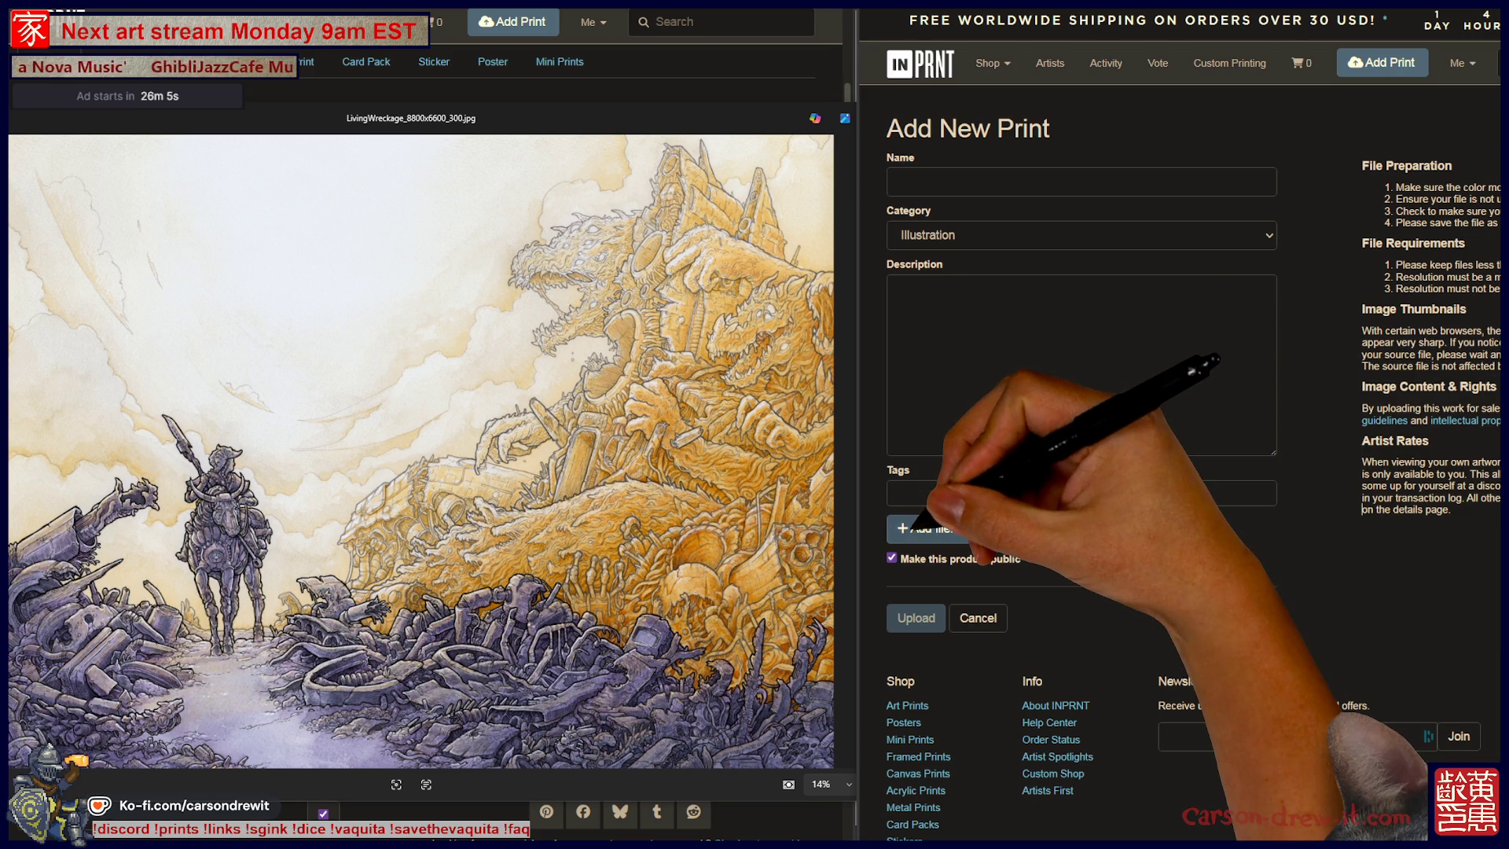
left_click(927, 528)
left_click(1197, 39)
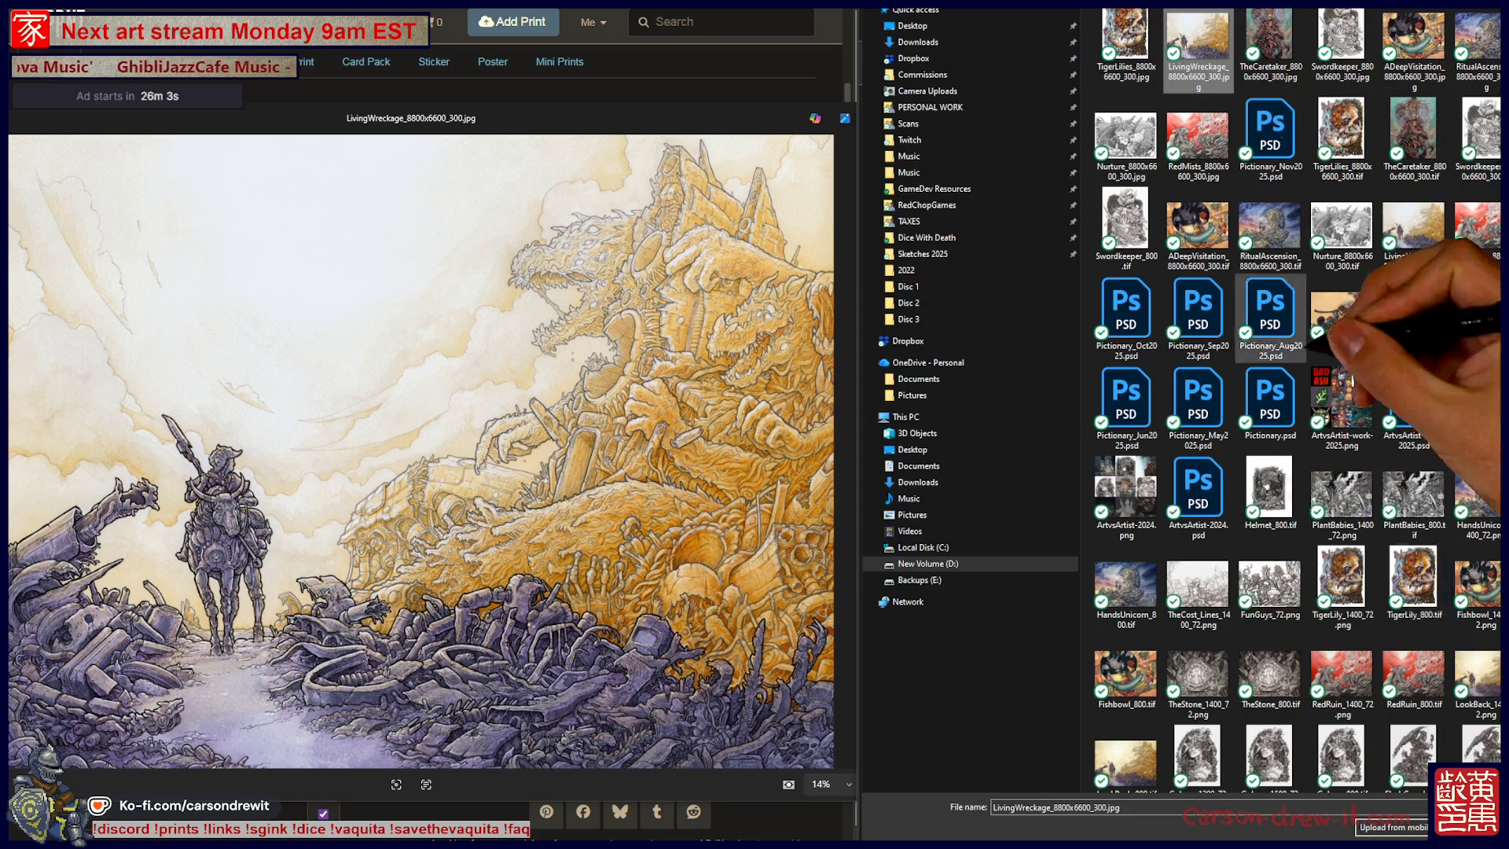
key("Return")
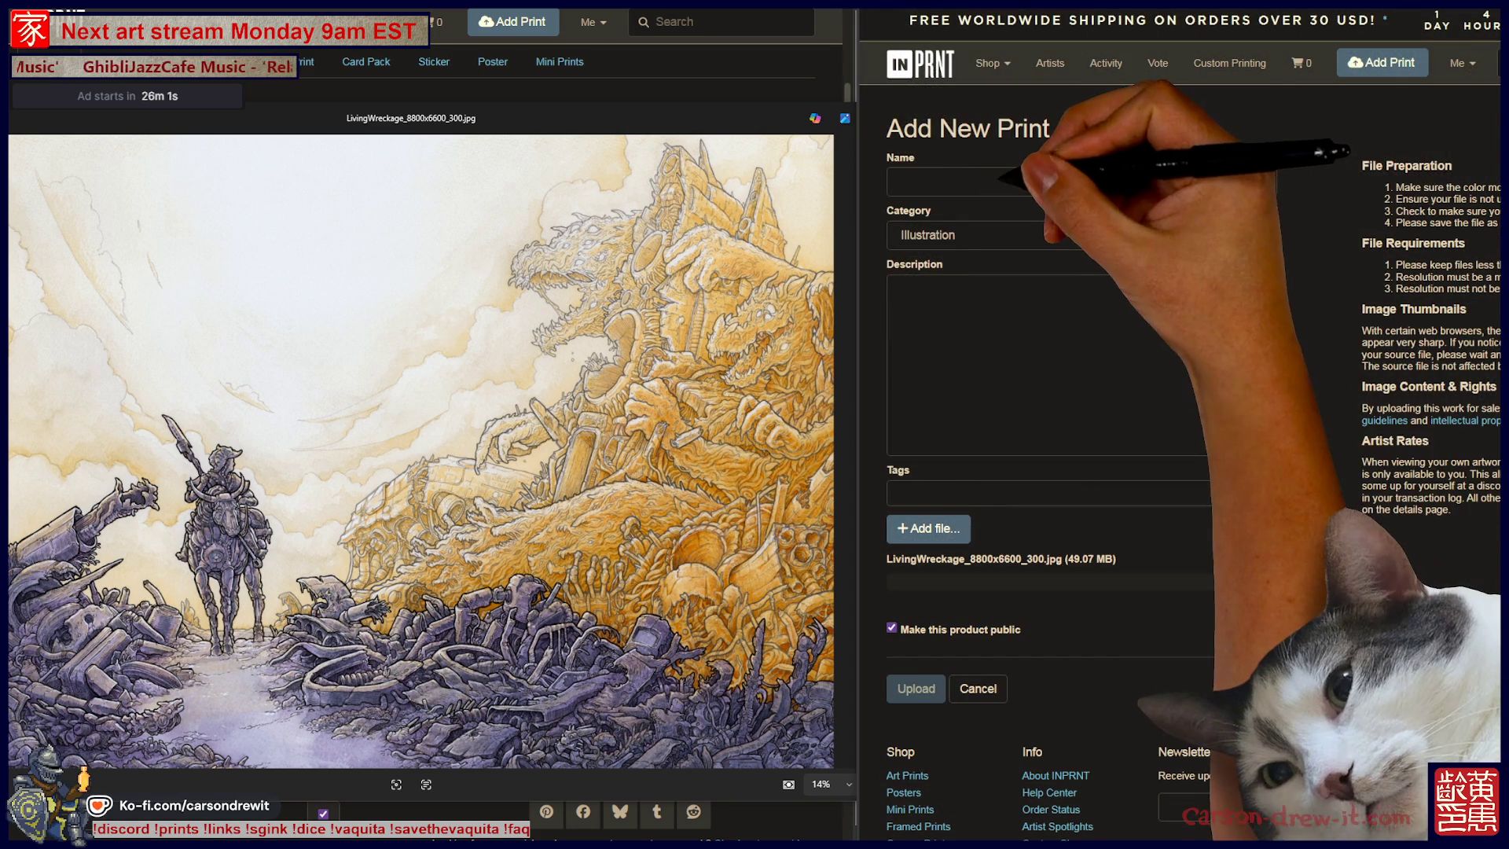
Name the print 'Living Wreckage'.
left_click(1143, 180)
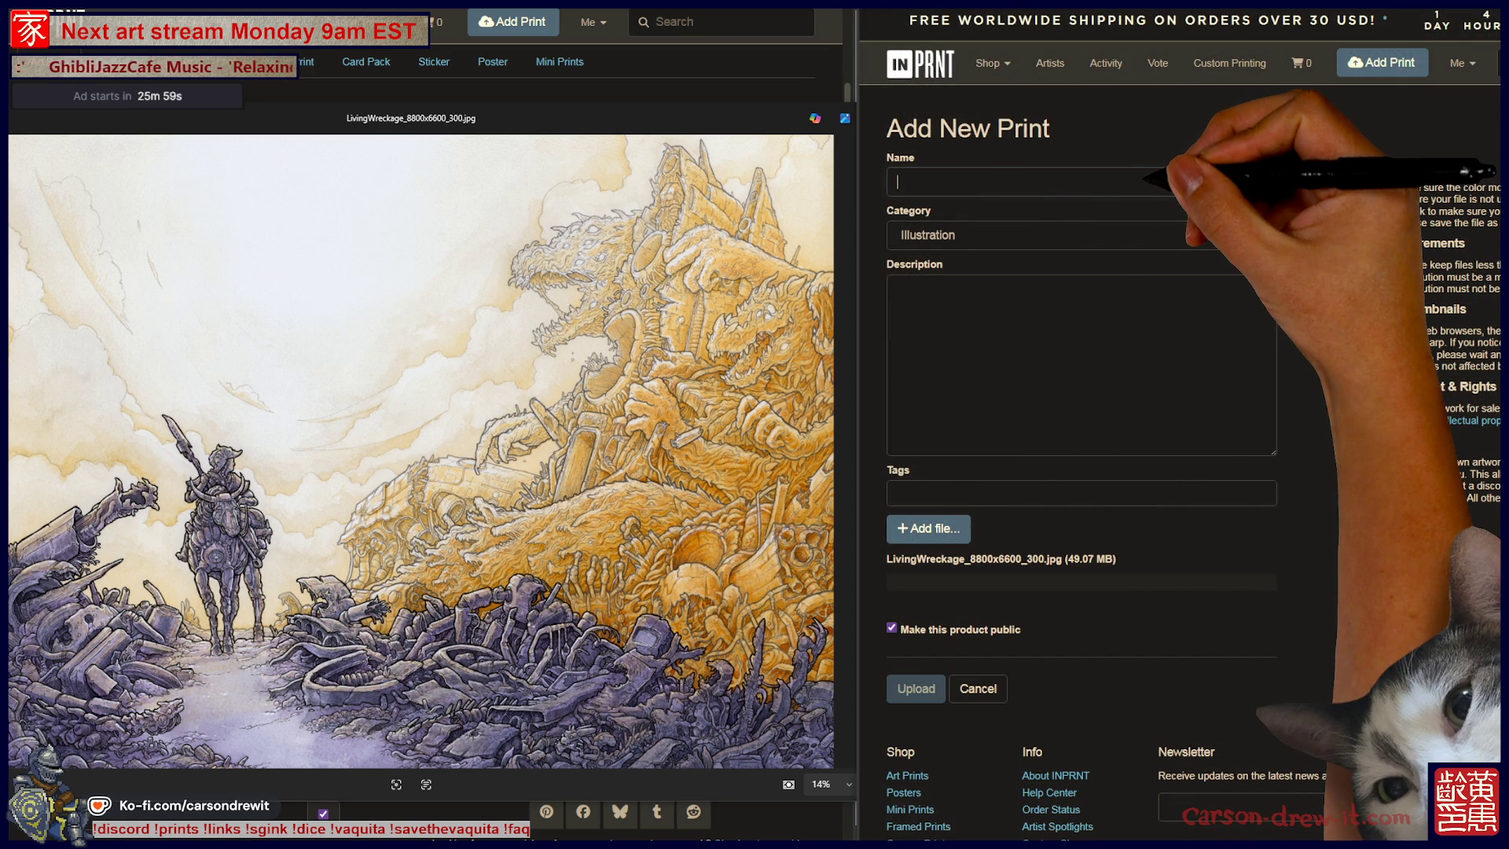
type("L")
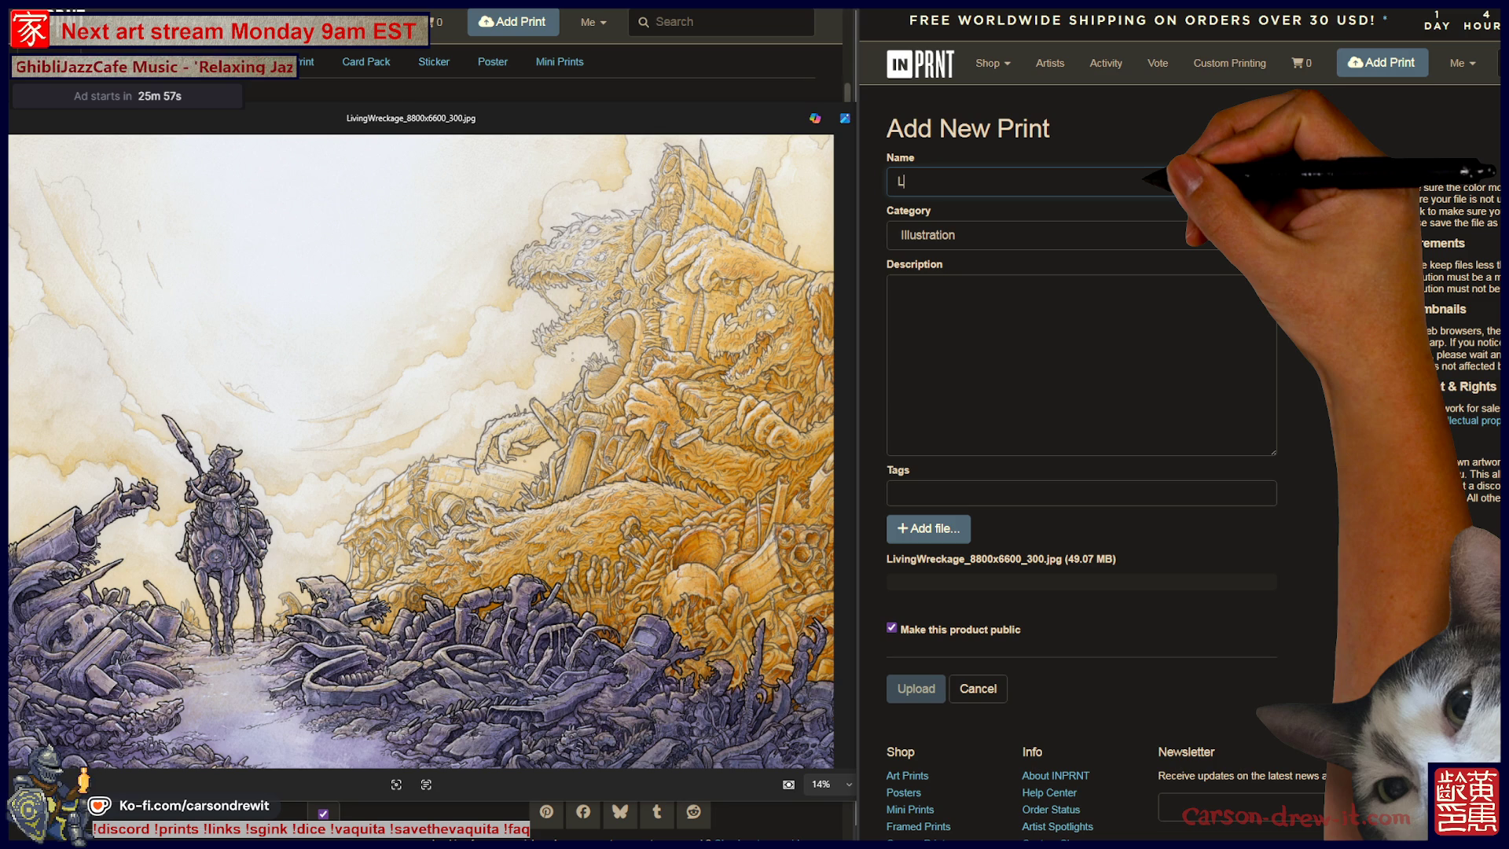
type("iving Wr")
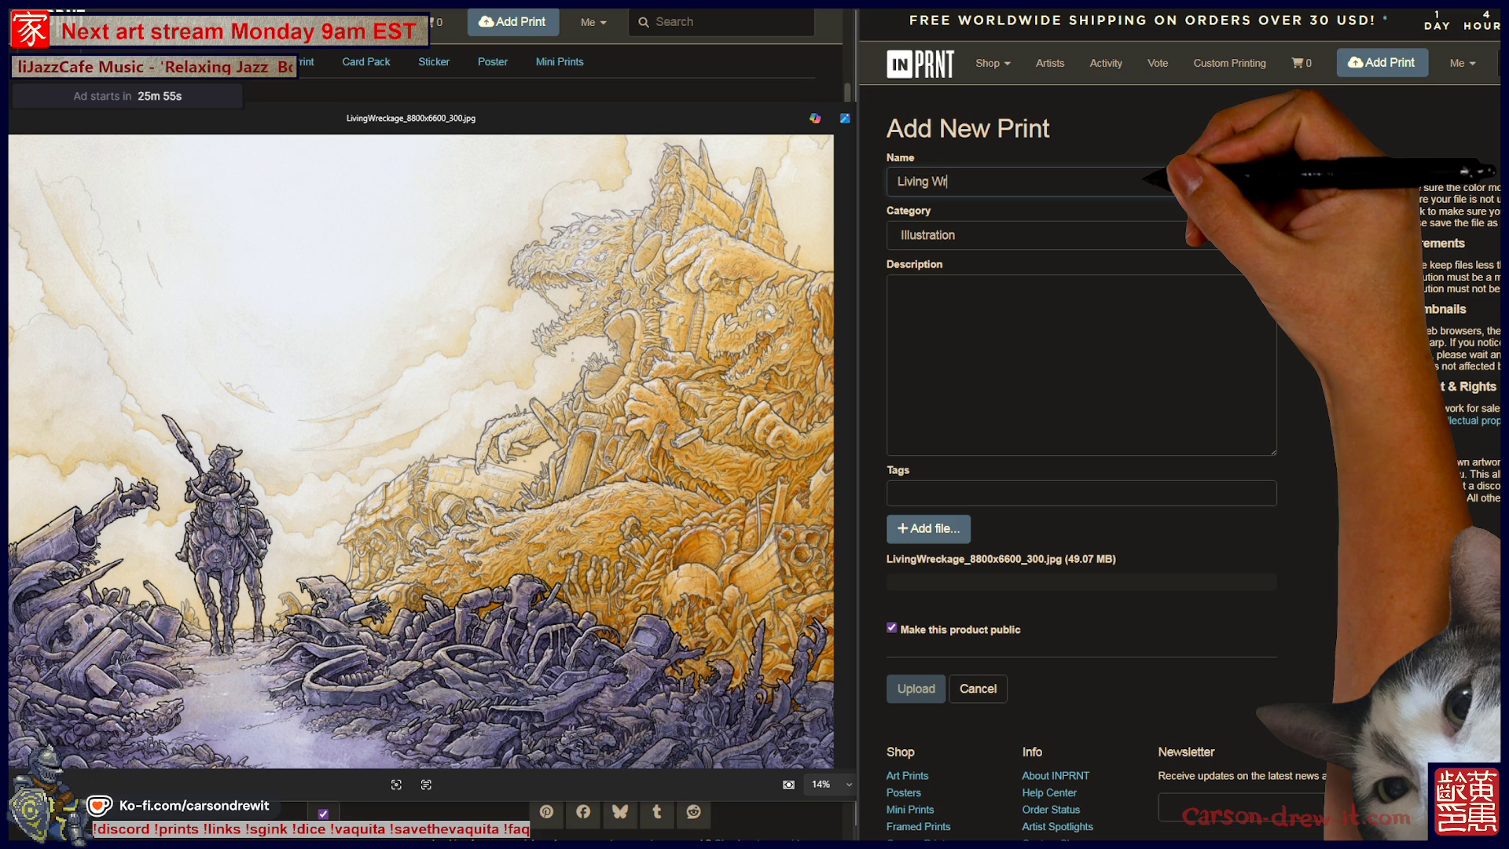
type("eckage")
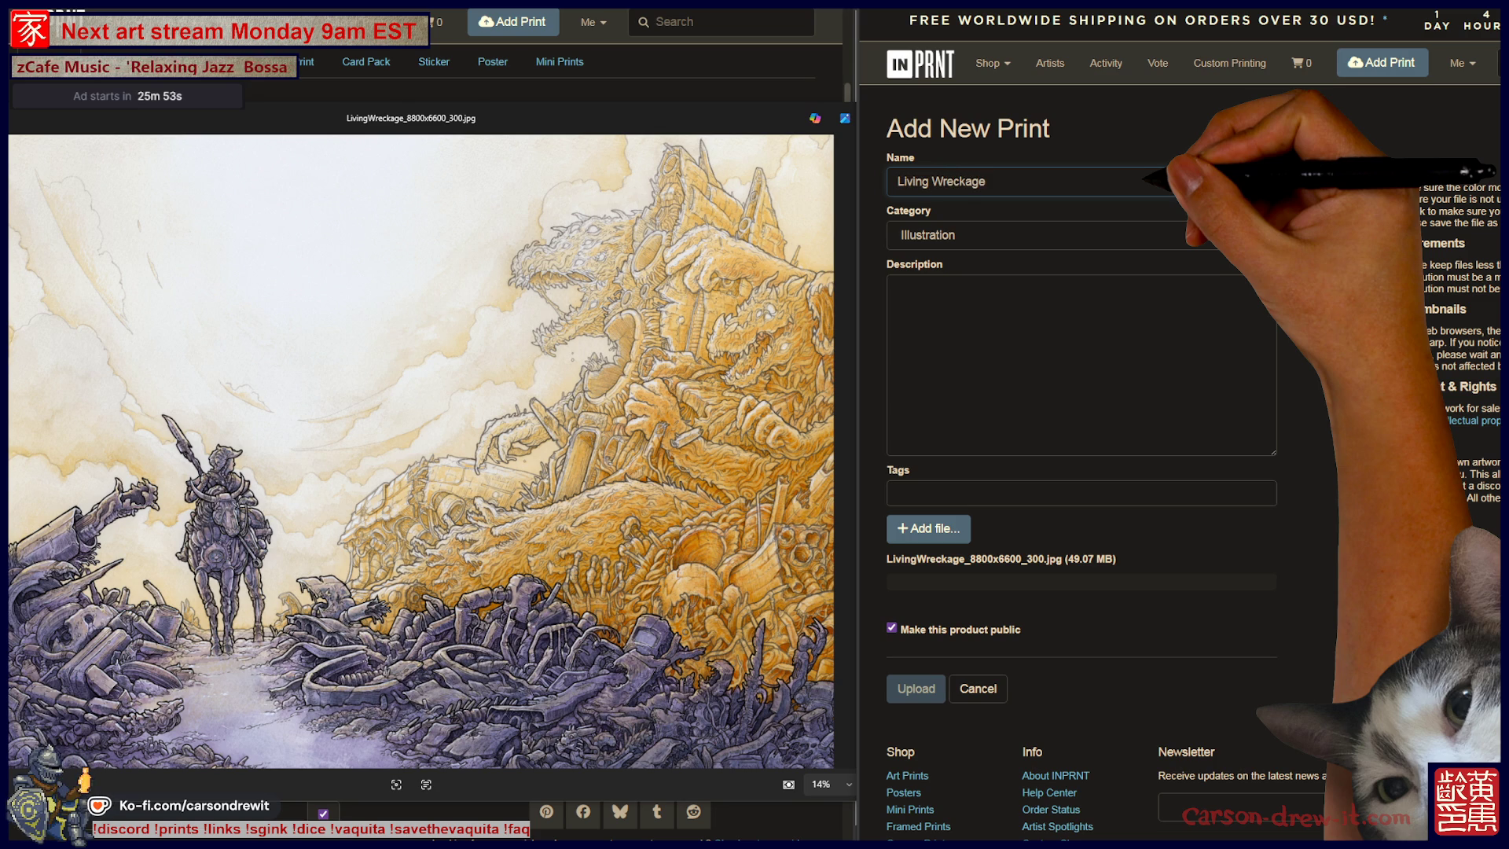
left_click(898, 288)
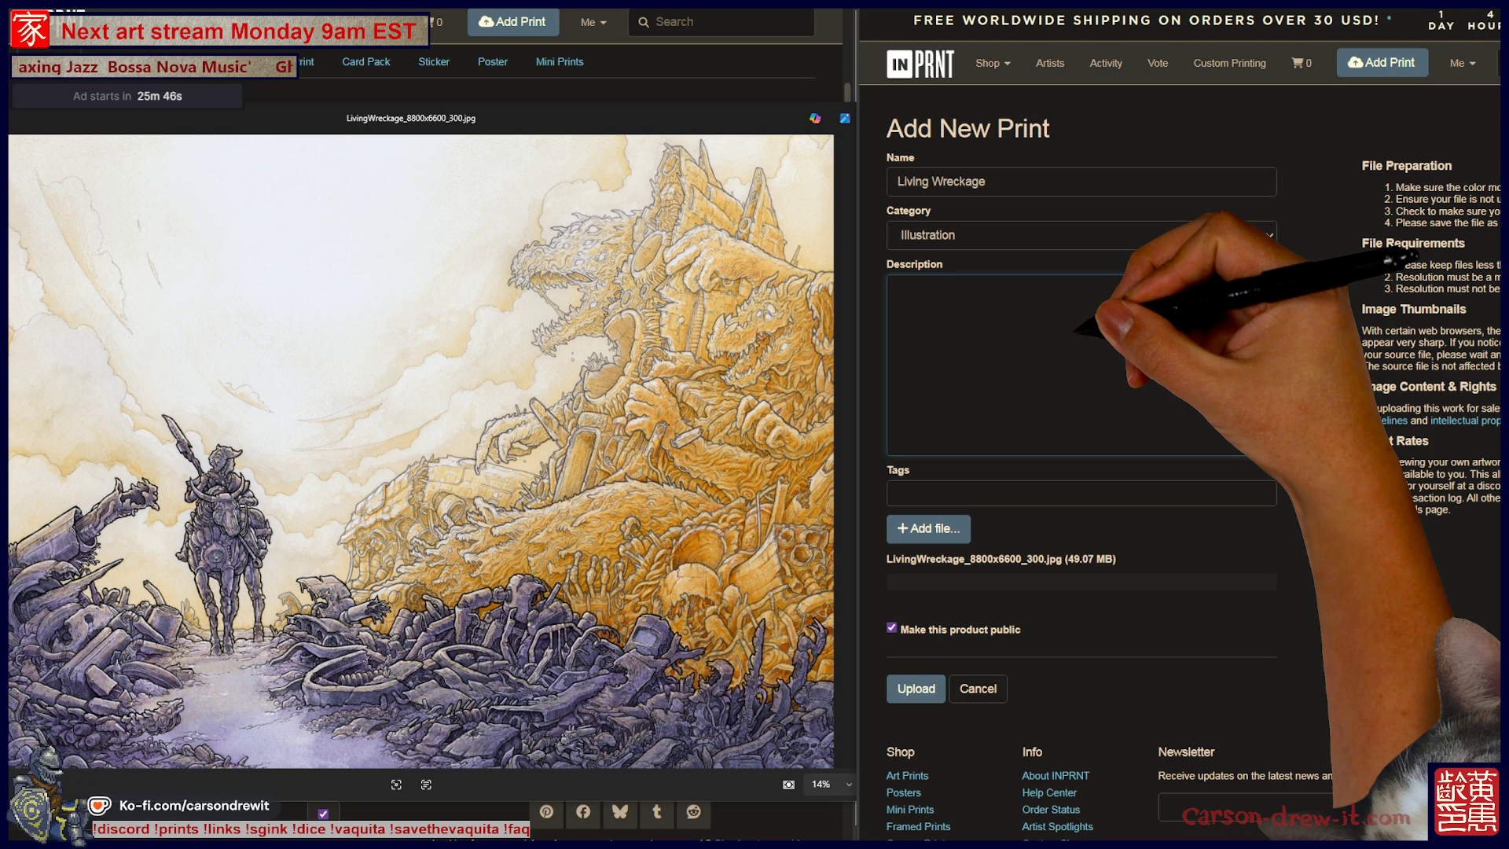
Paste the description, add 'and watercolour' after 'India Ink', and begin the tagline 'Welp, time to go.'.
key("ctrl+v")
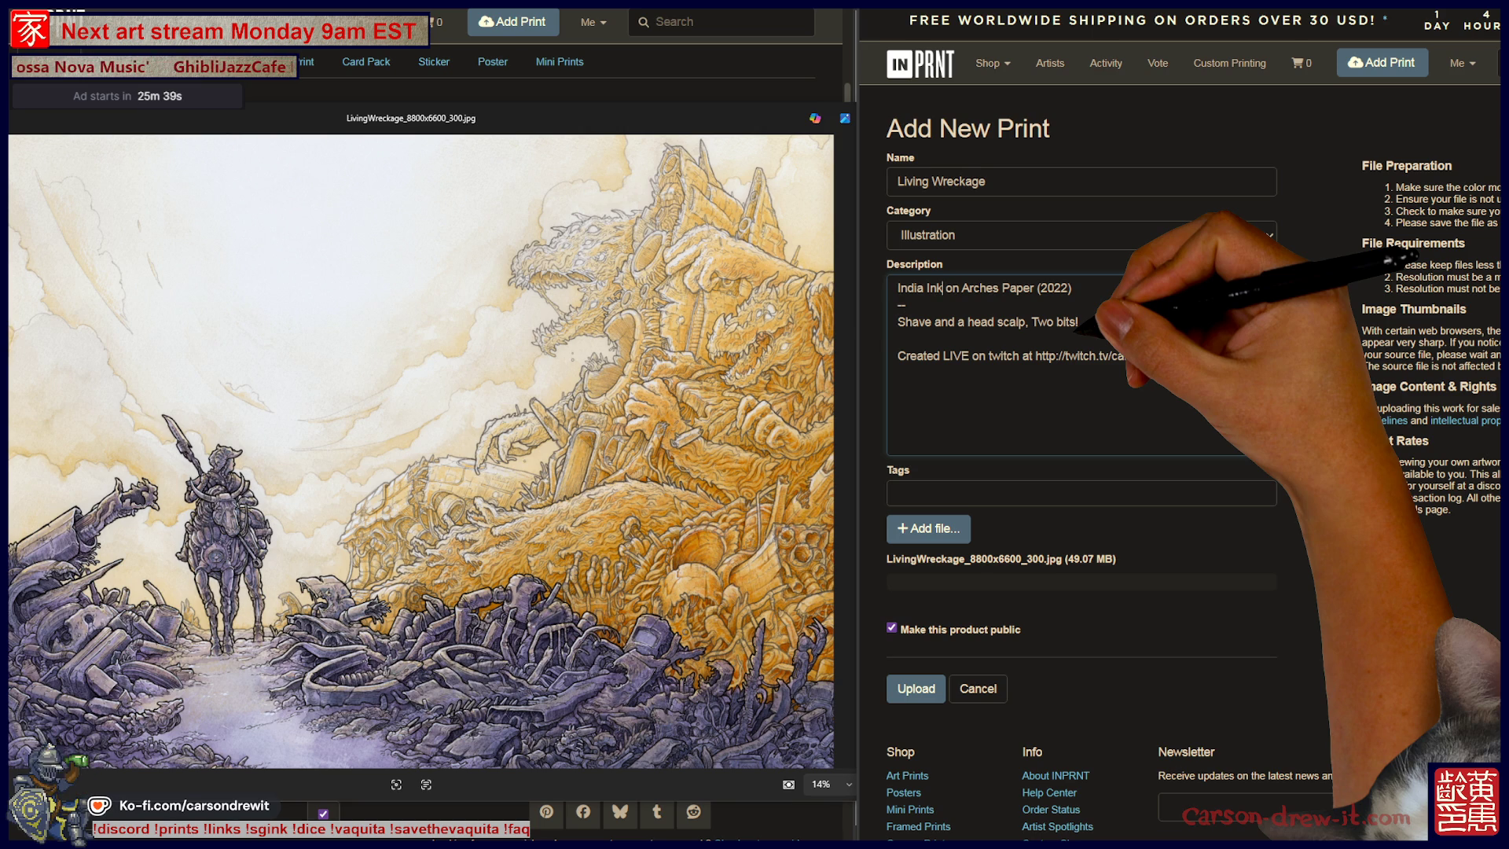
type("and waterc")
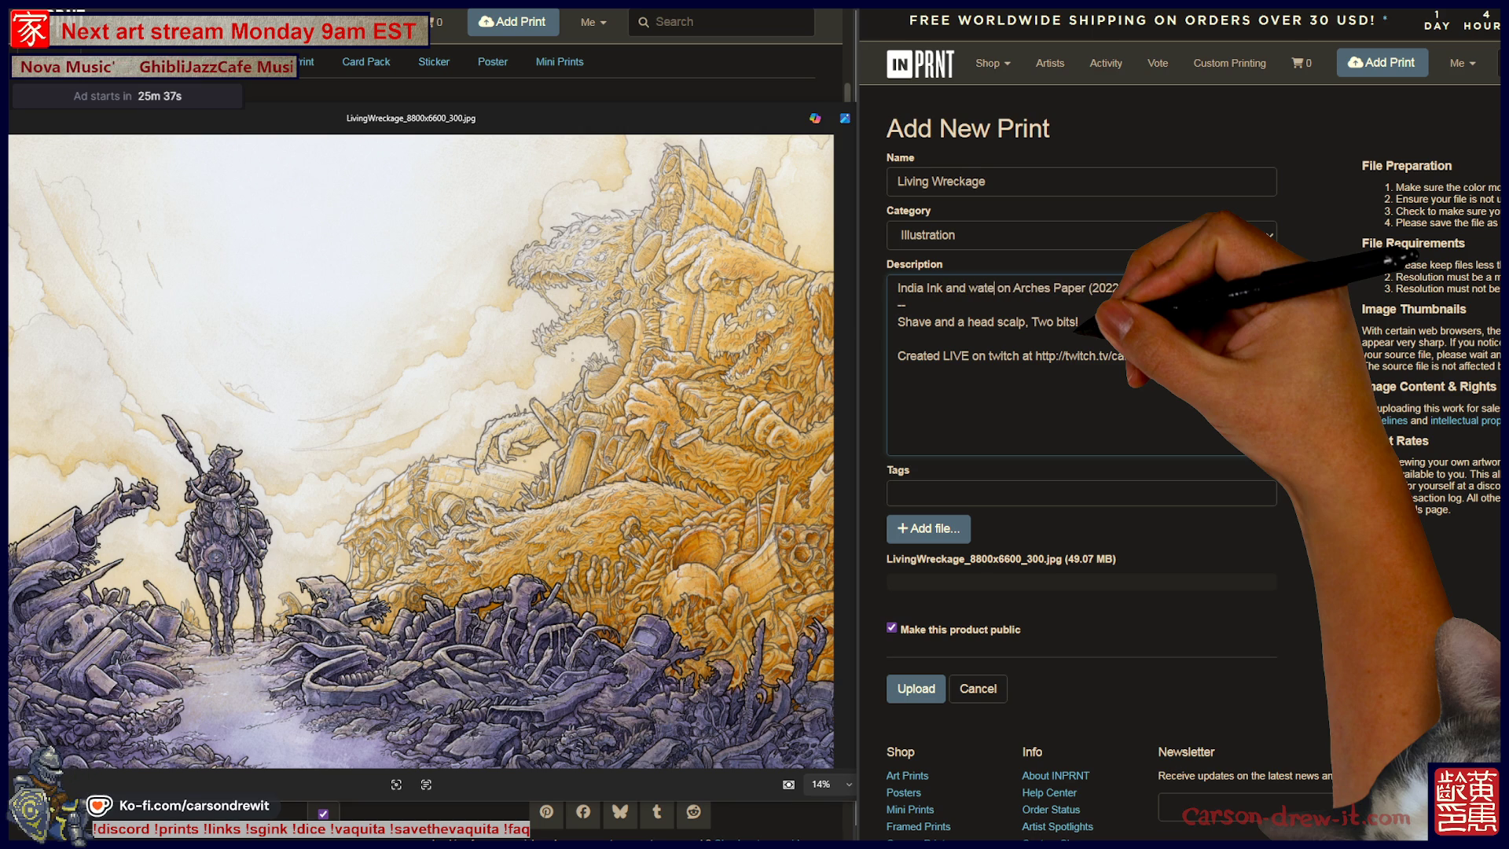
type("olour")
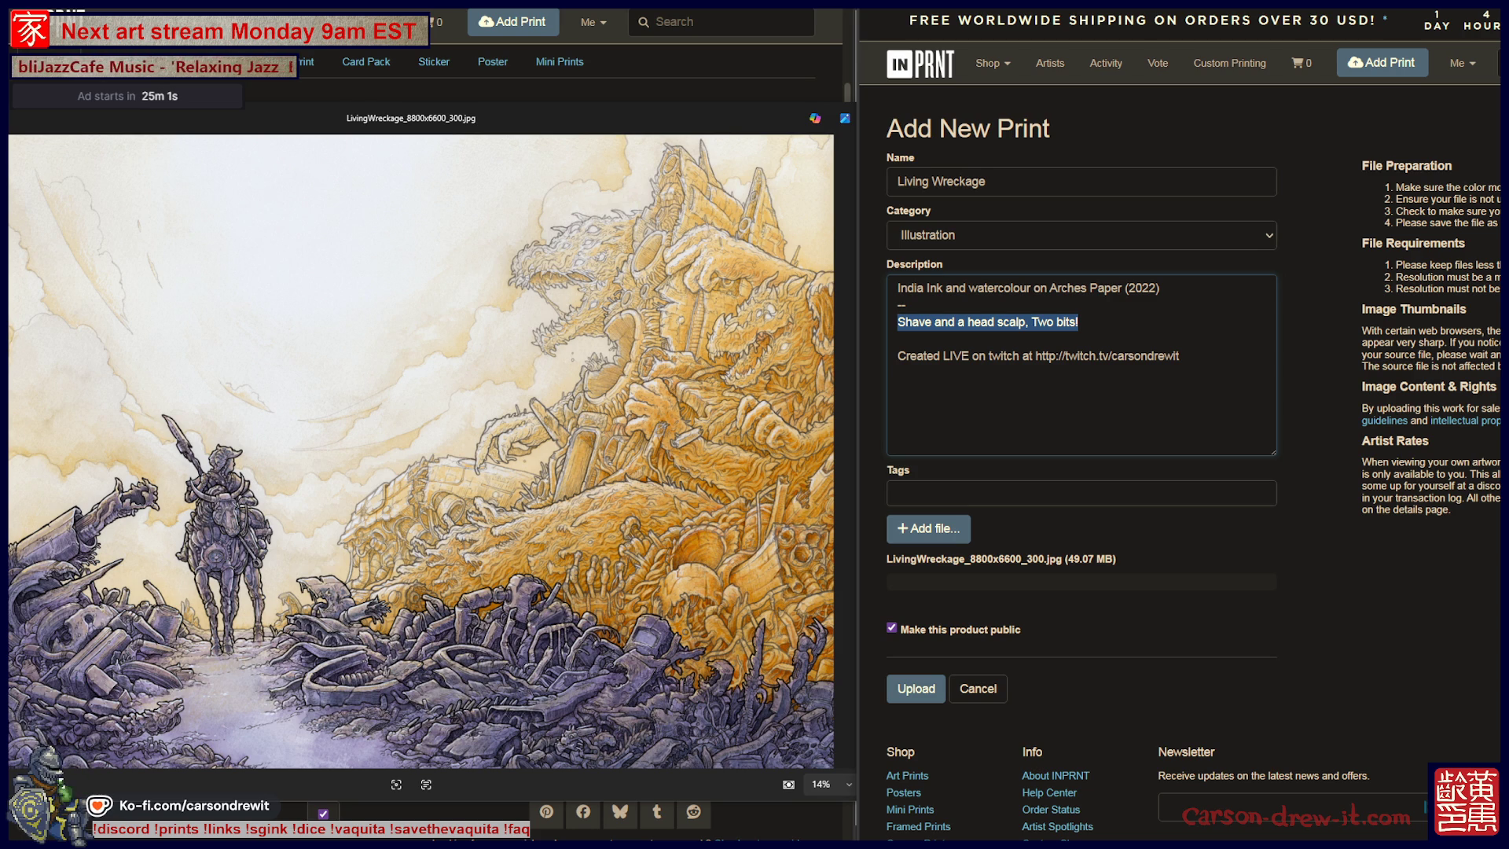
type("Wel")
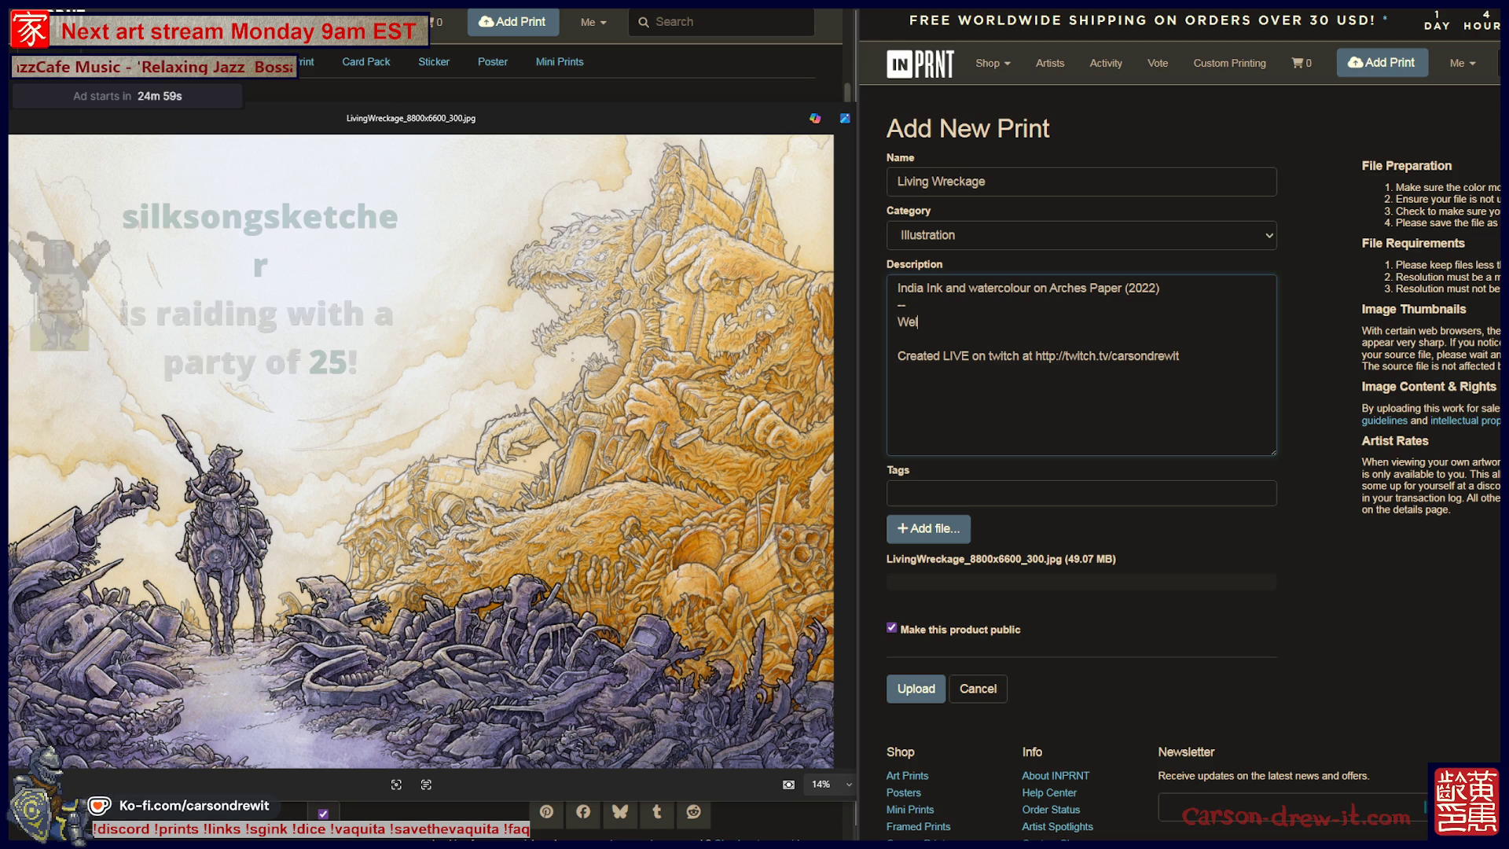
type("p, time to go.")
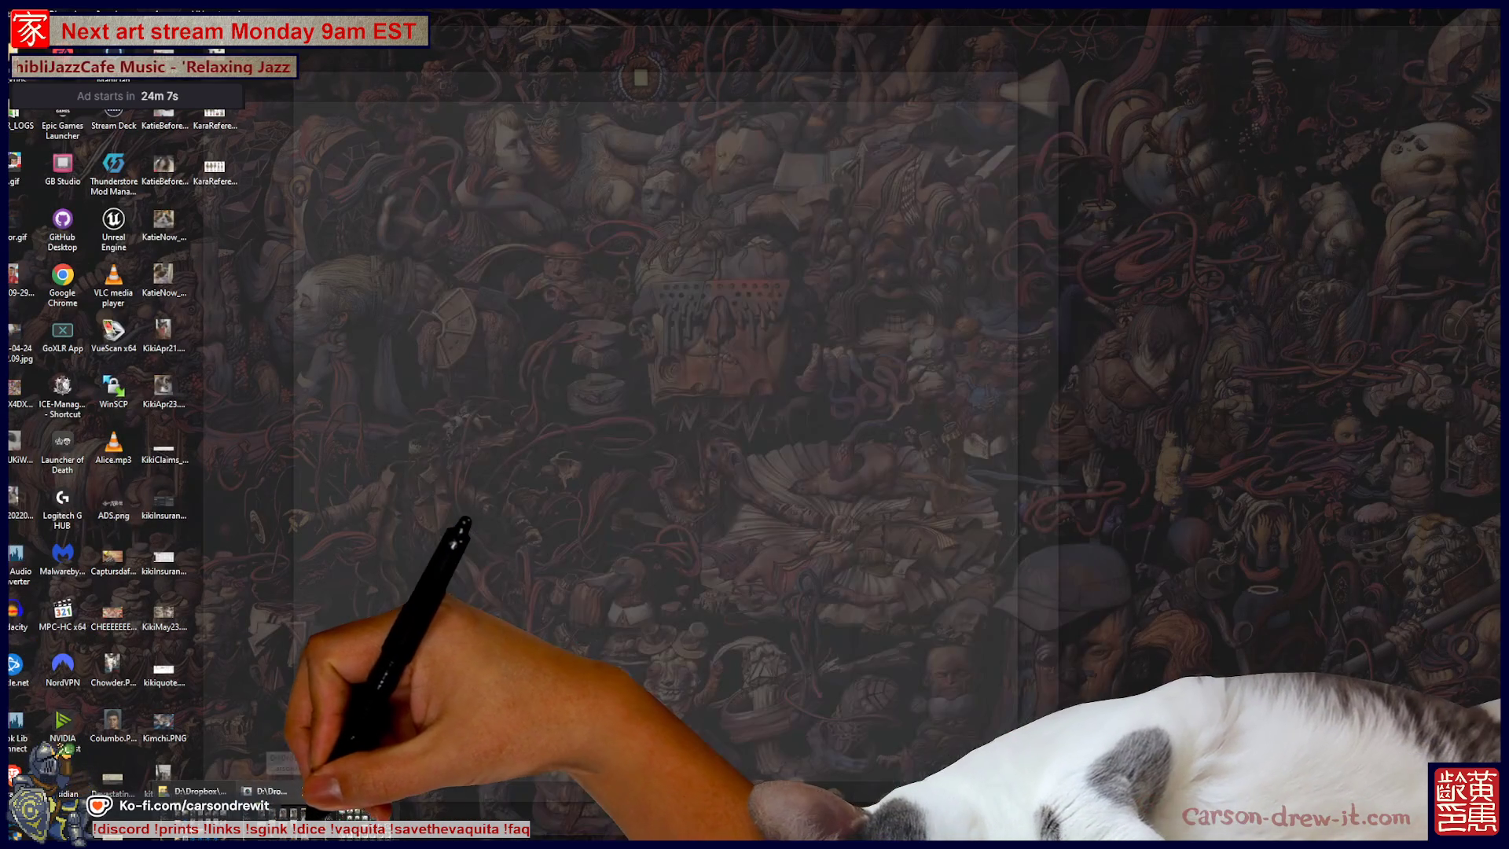
Open the D:\Dropbox\Sketches\Scans folder and bring up the LivingWreckage_8800x6600_300.jpg image.
left_click(197, 791)
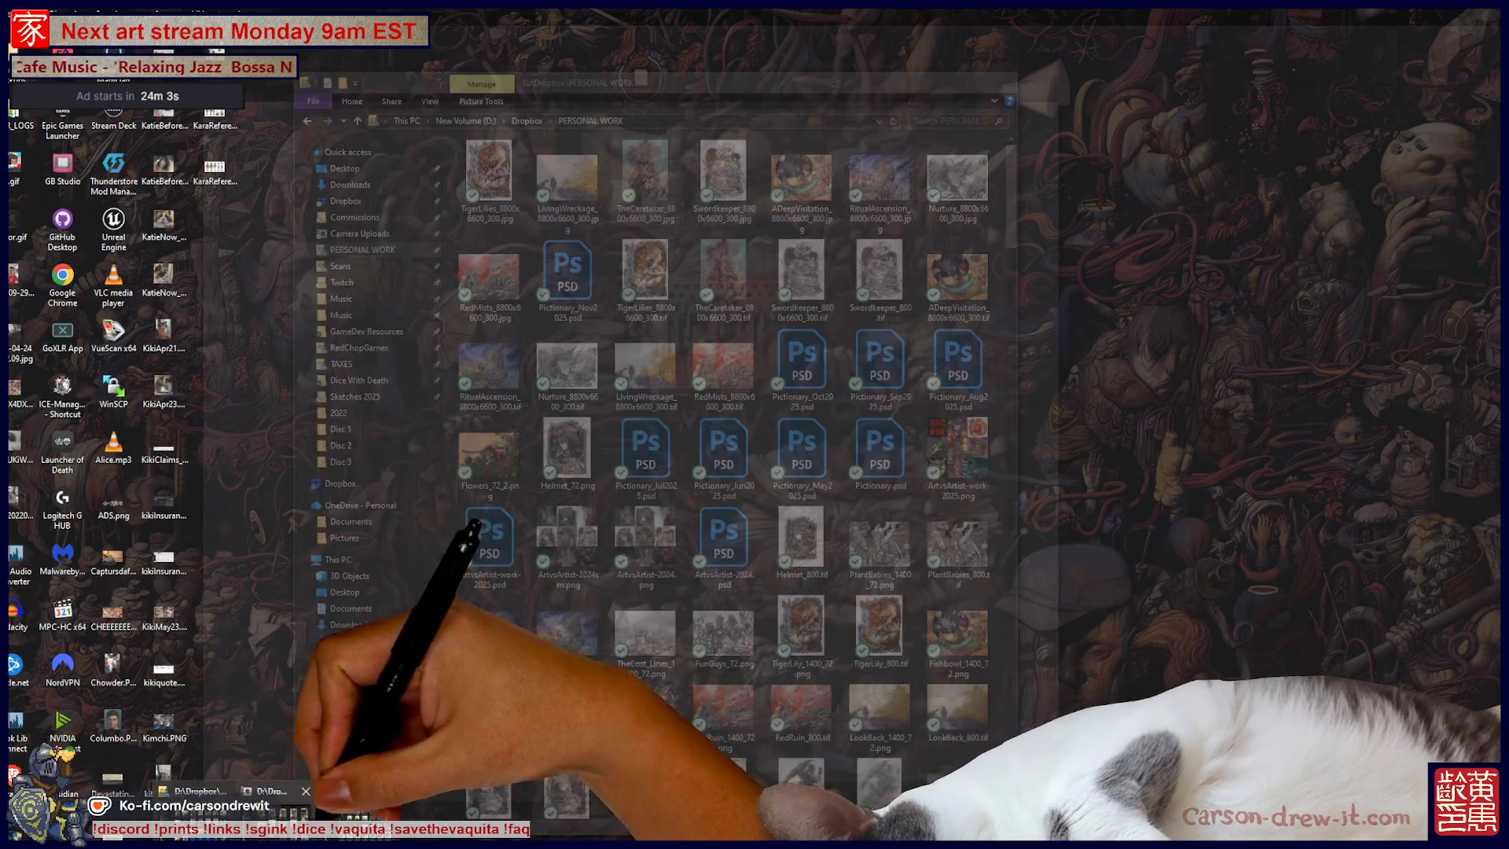
left_click(275, 790)
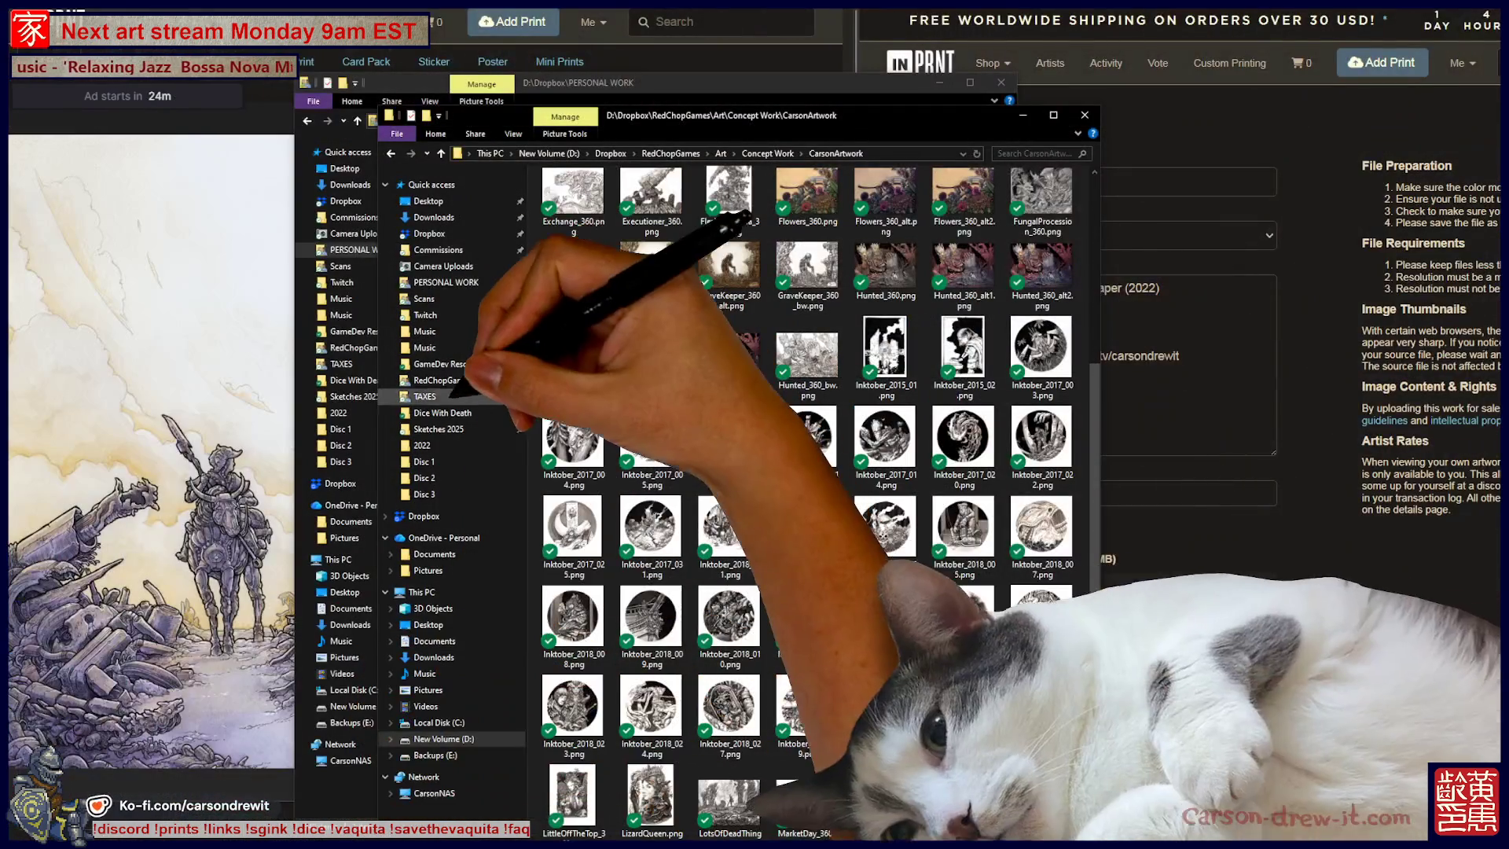
left_click(423, 298)
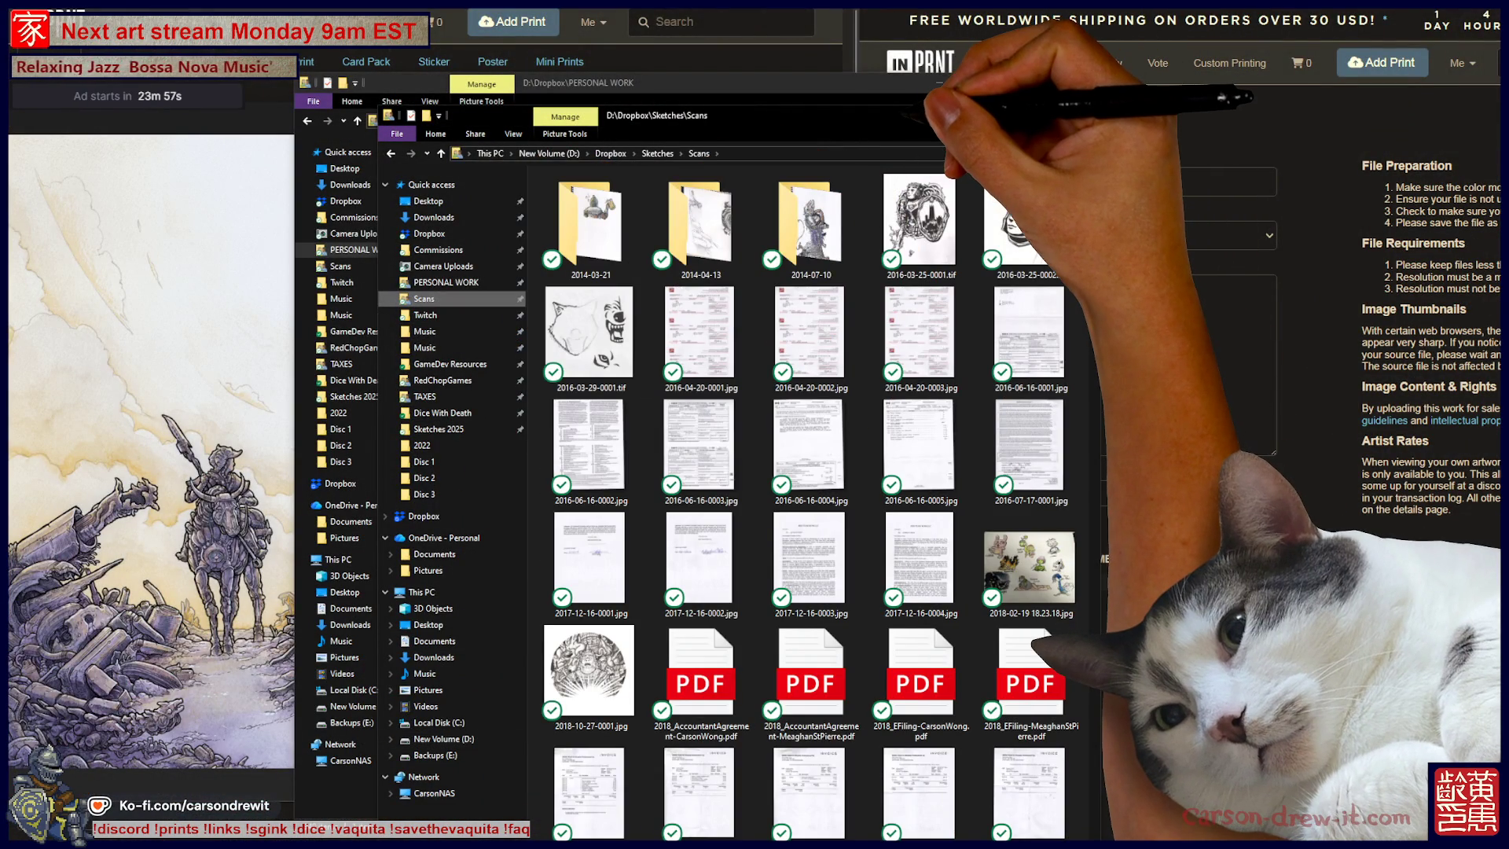
scroll(975, 519, "down", 10)
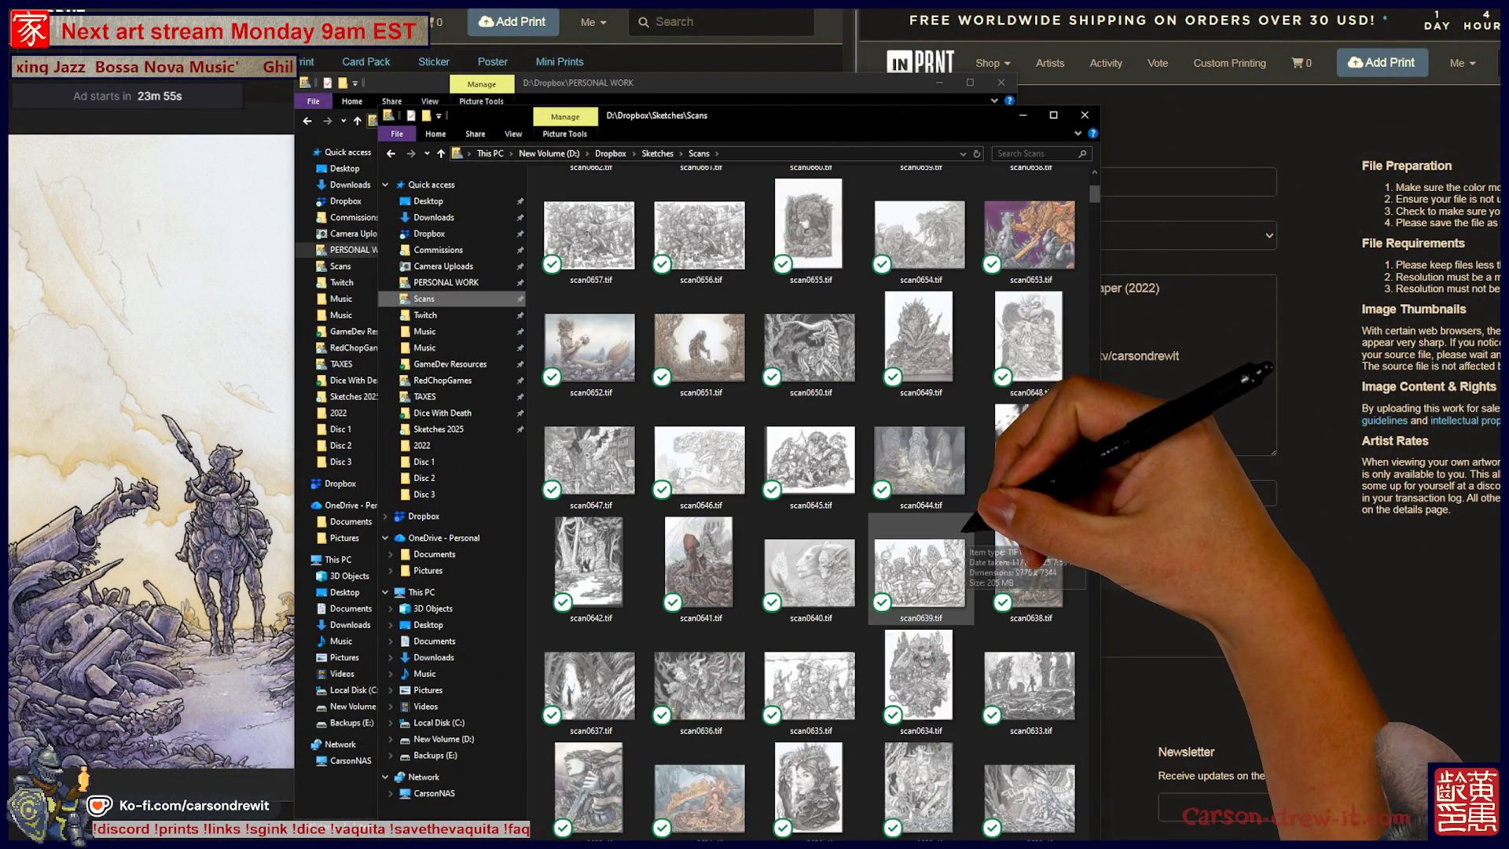
scroll(973, 526, "up", 10)
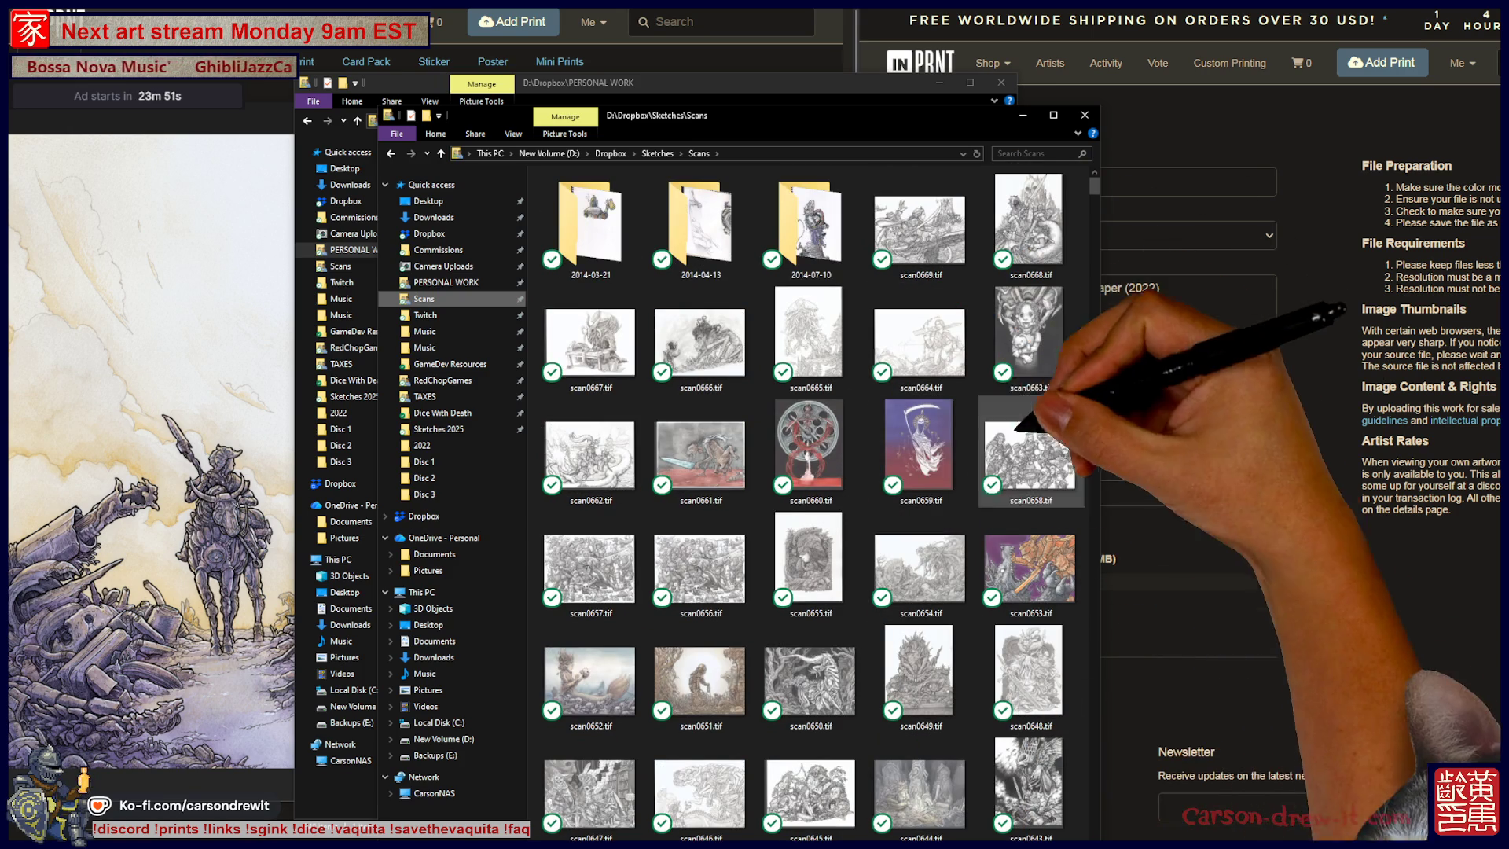
scroll(896, 542, "down", 10)
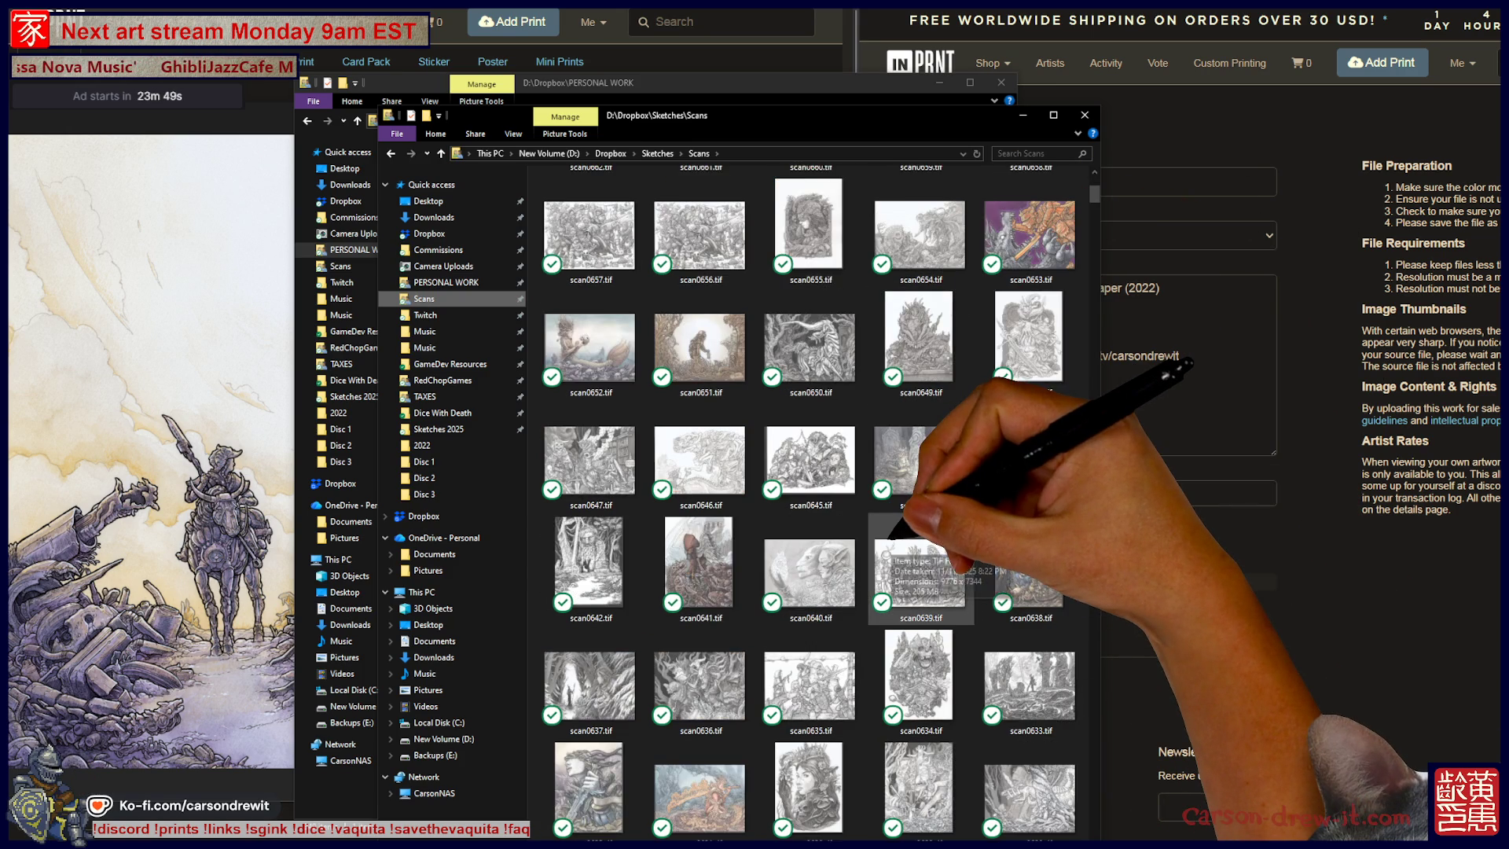
scroll(895, 540, "down", 3)
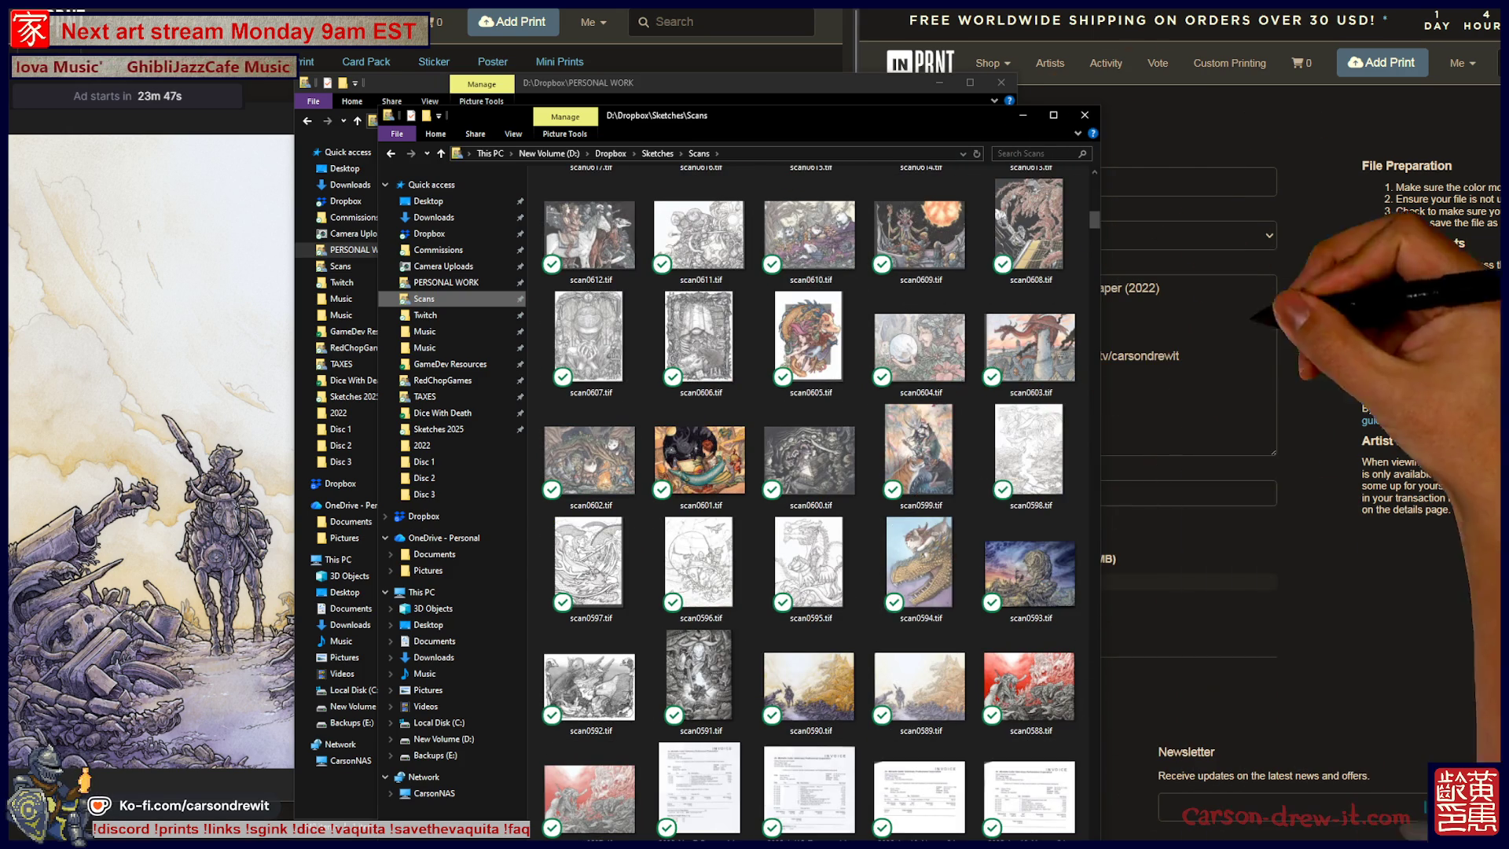
left_click(1383, 597)
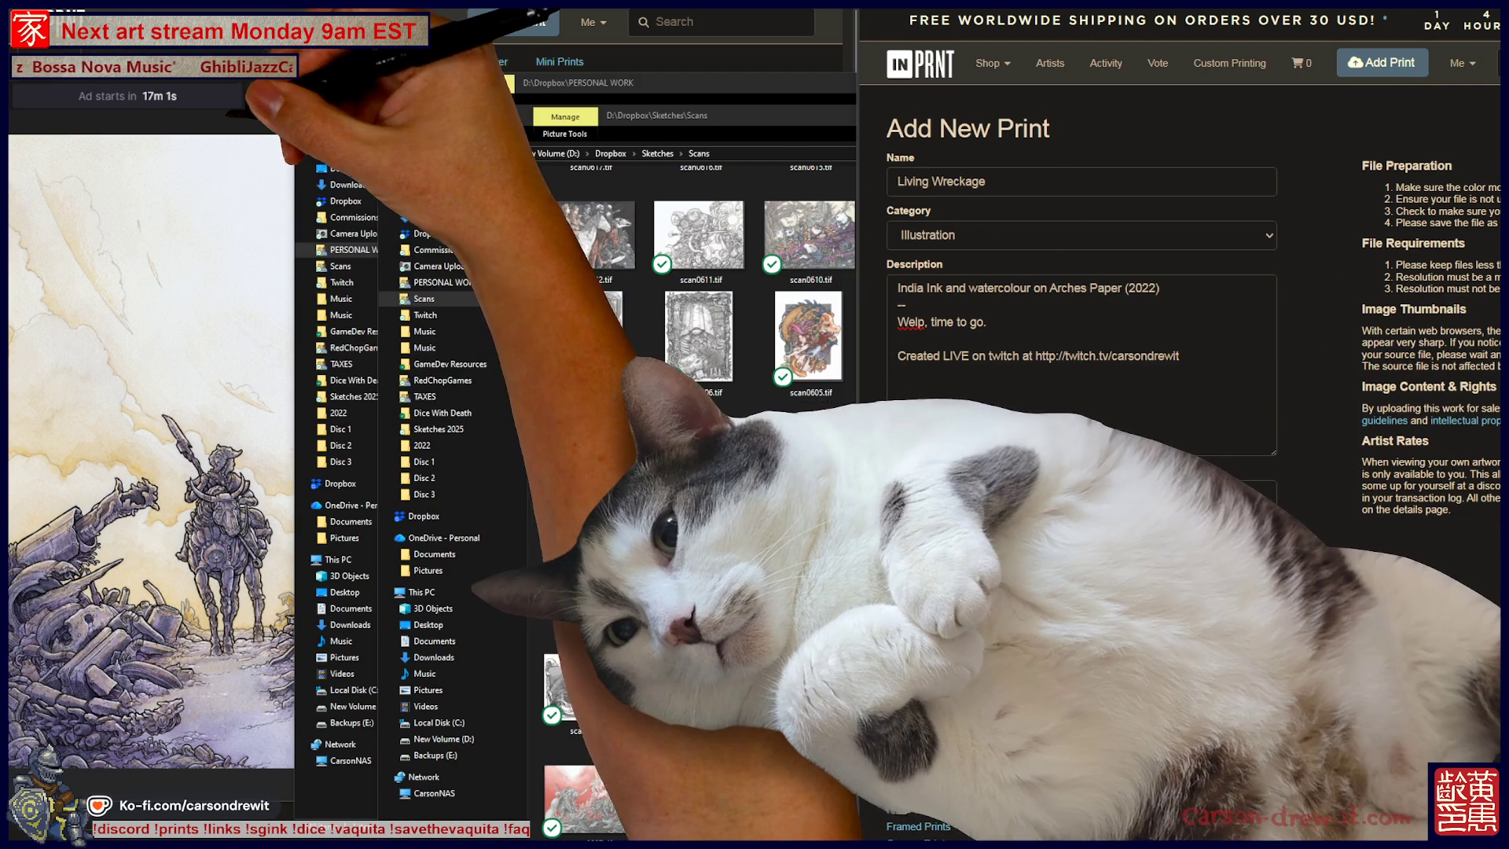
left_click(283, 118)
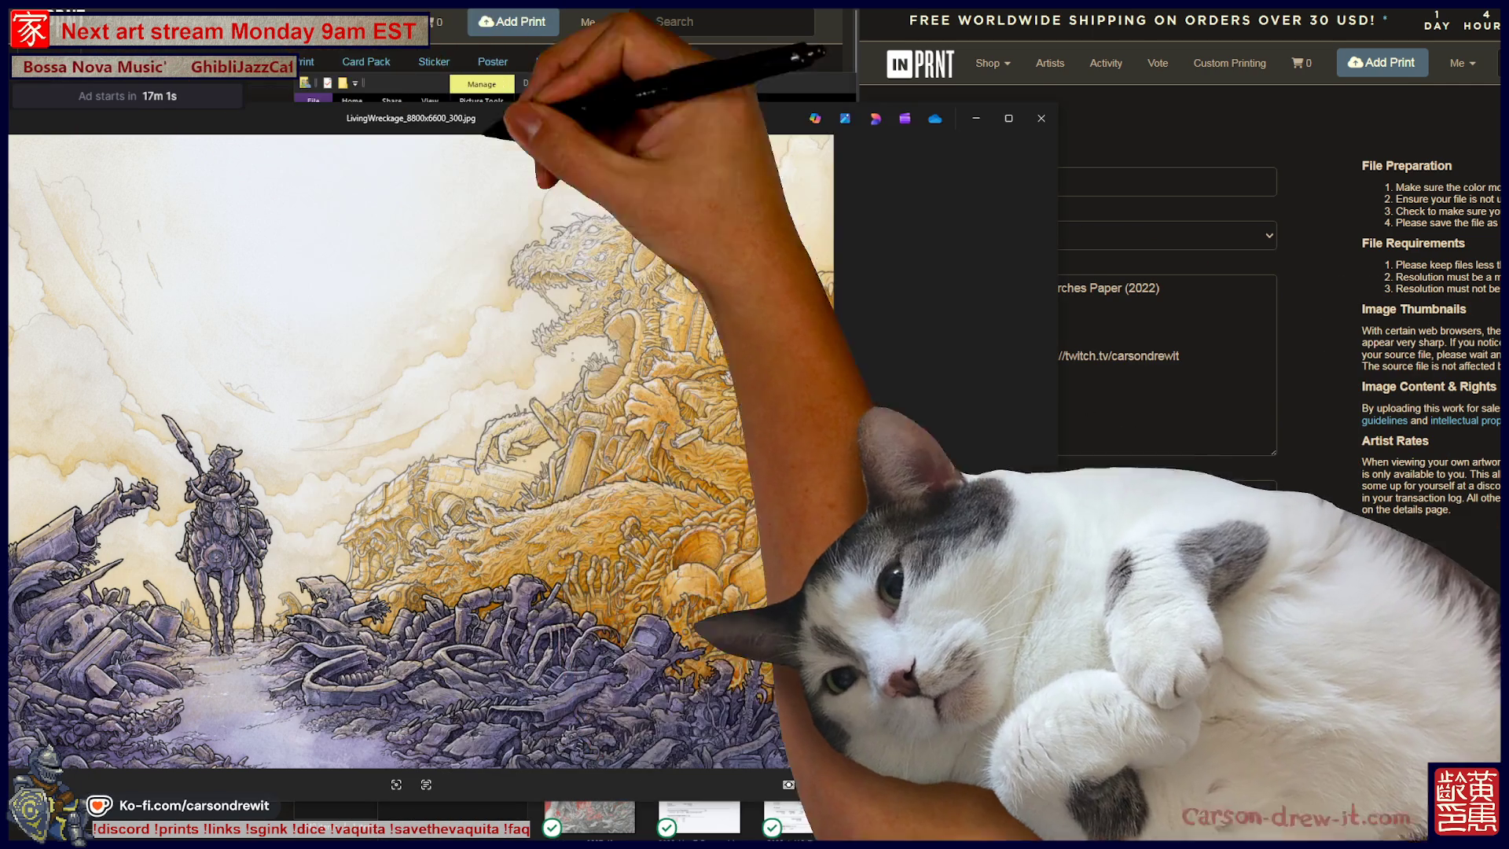
Return to the Add New Print form and place the cursor in the Tags field.
key("alt+Tab")
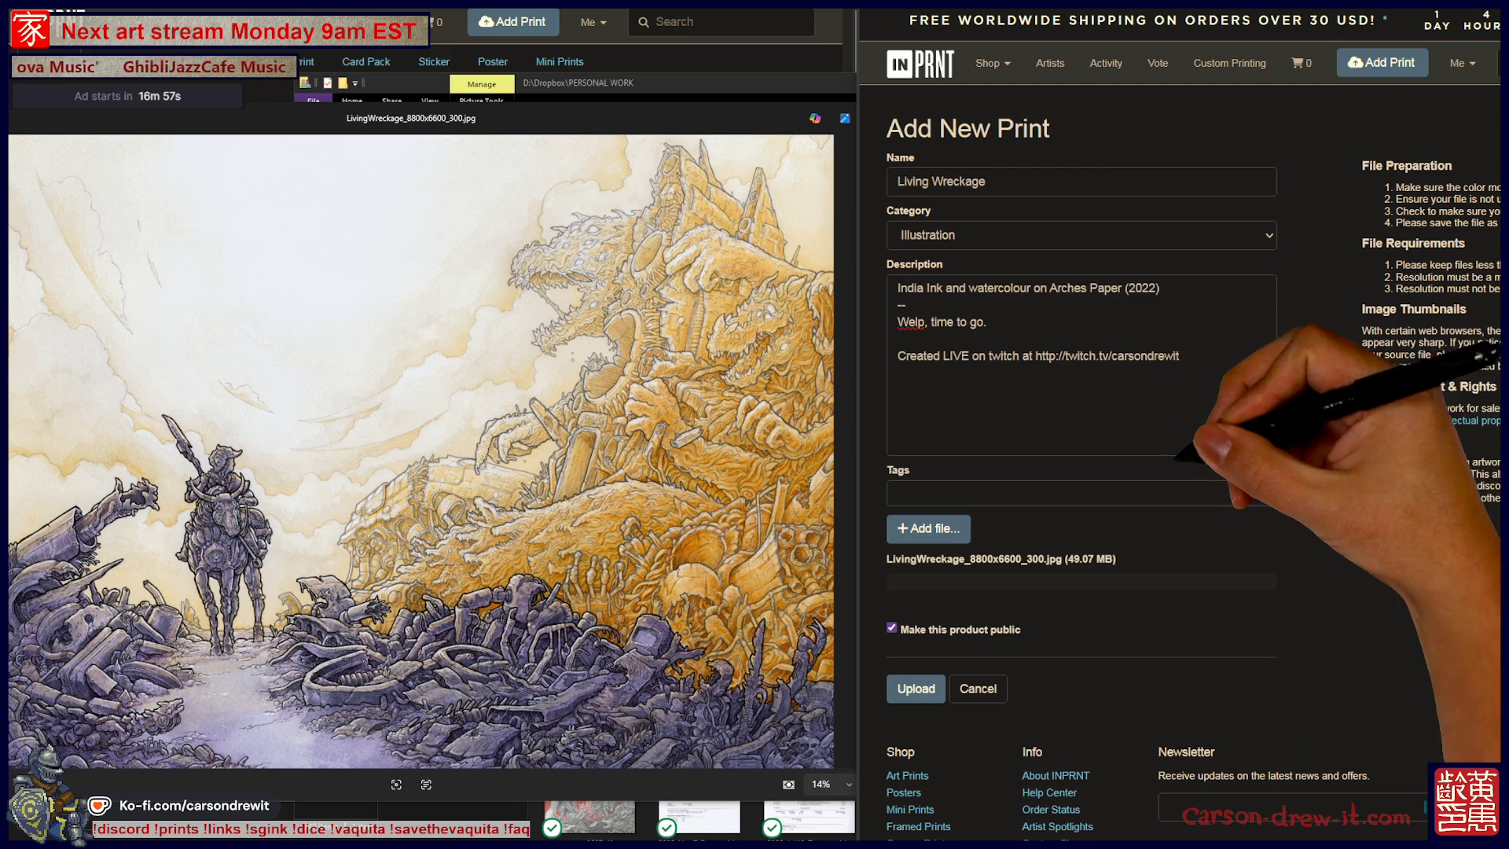
left_click(892, 494)
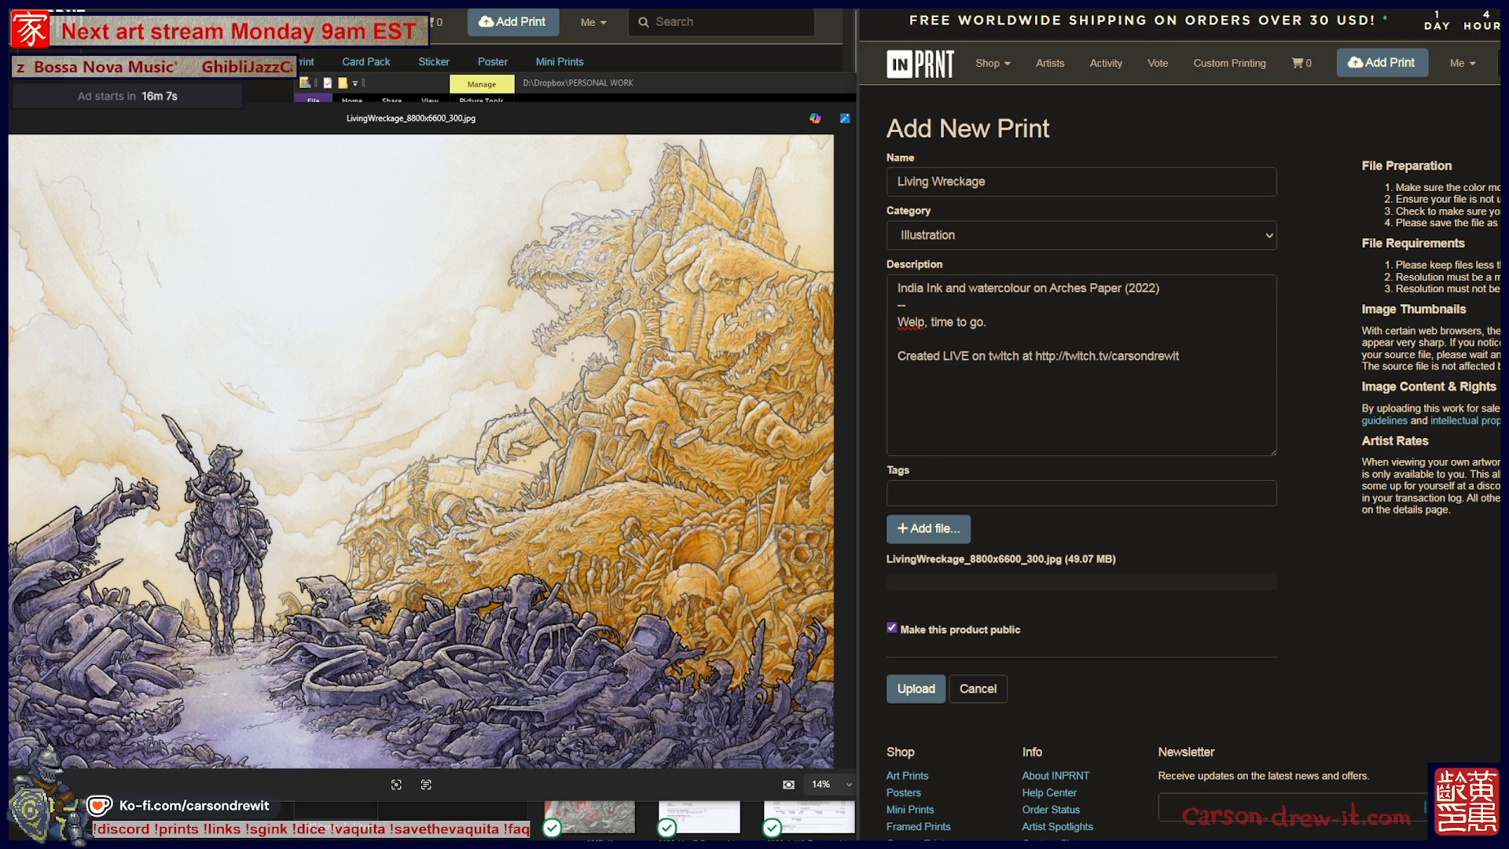
Add the tags illustration, ink, watercolour, scifi, sci-fi and junk to Living Wreckage.
type("illu")
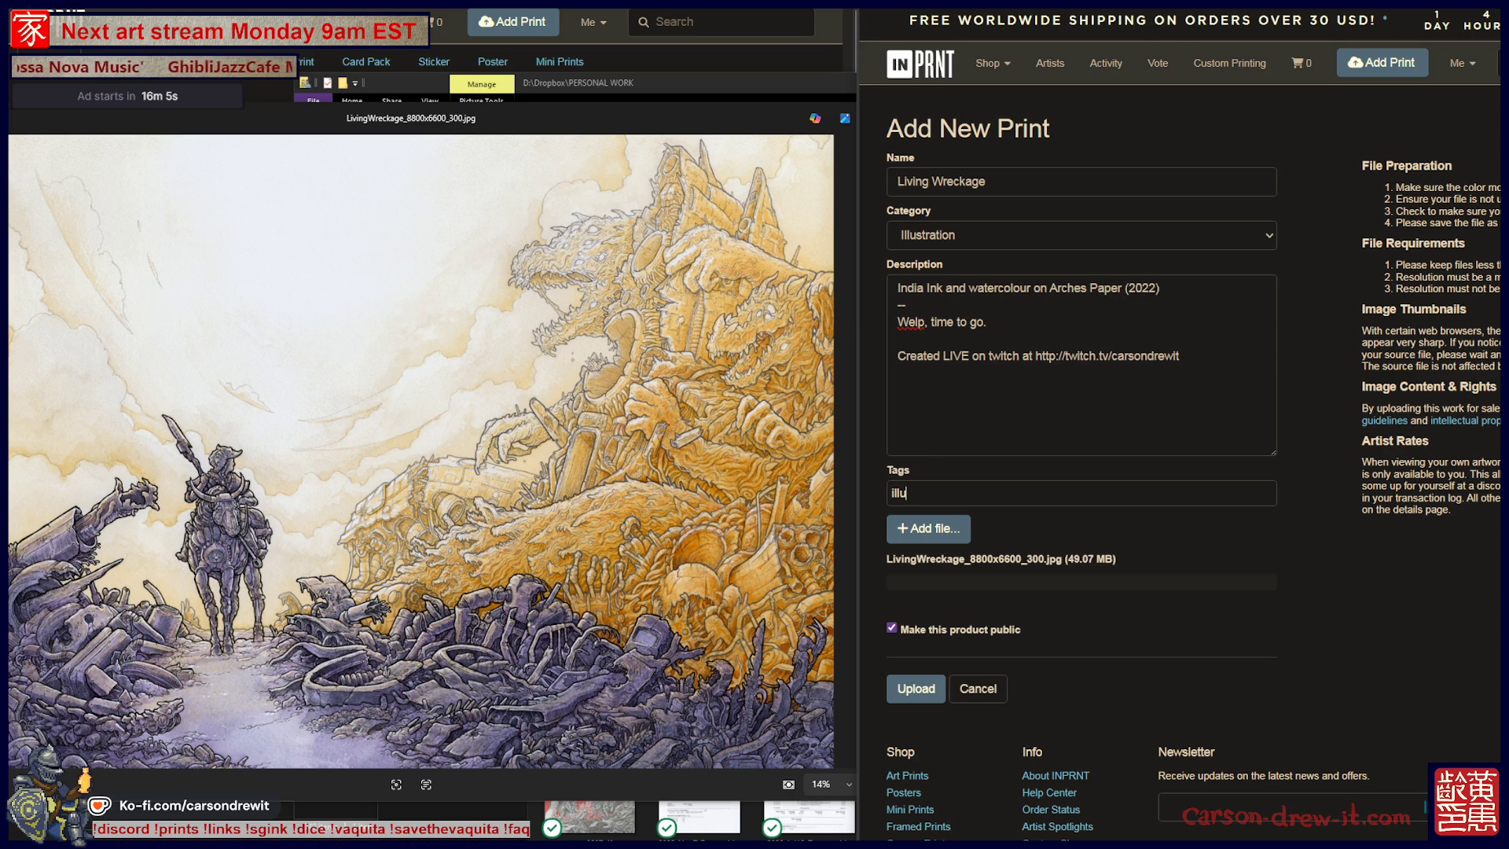
type("stration")
key("Return")
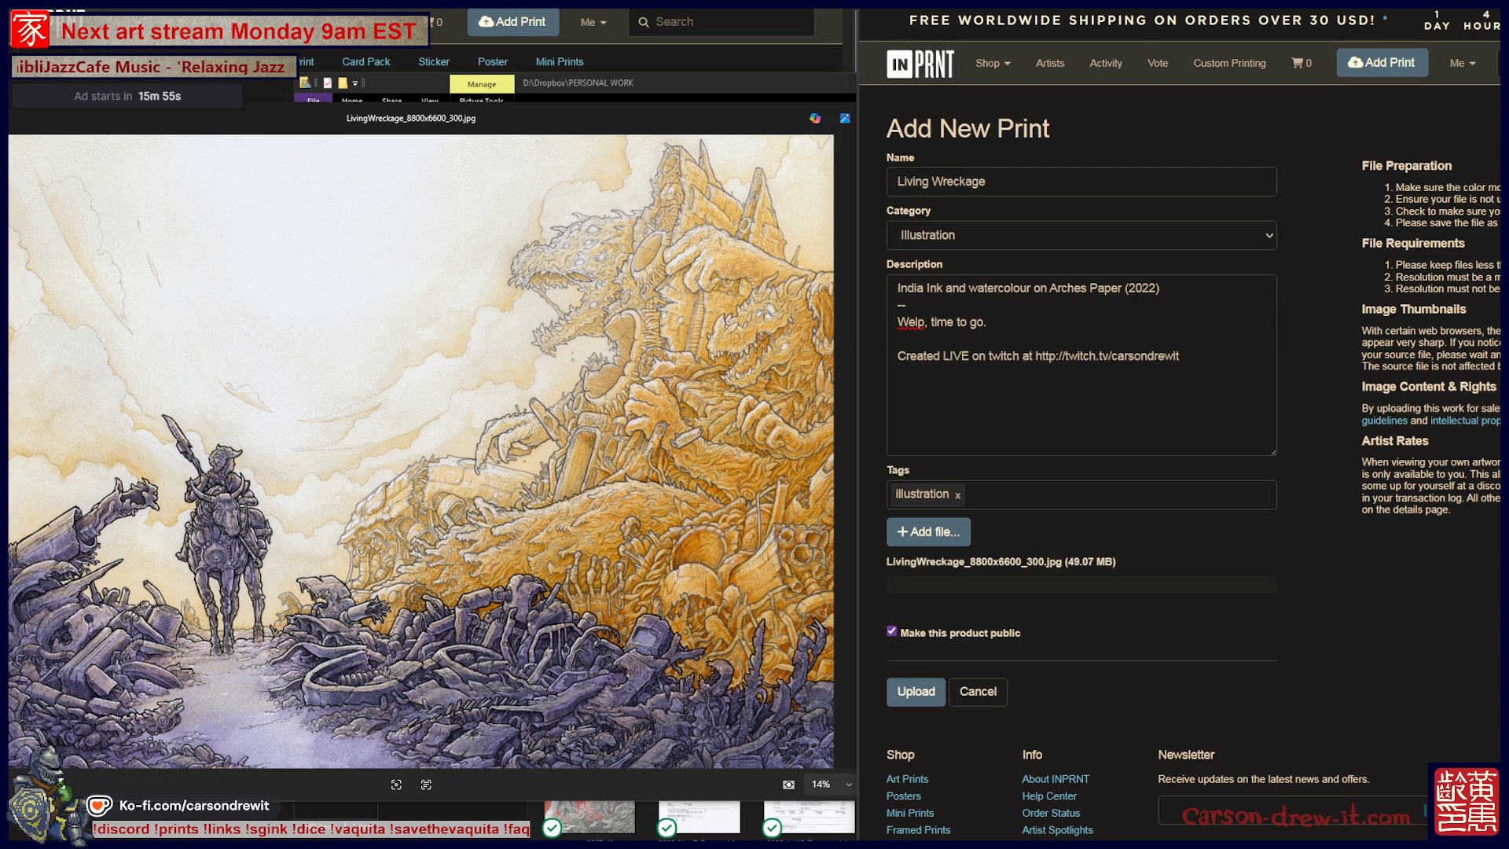
key("Return")
type("watercolour")
key("Return")
type("scifi")
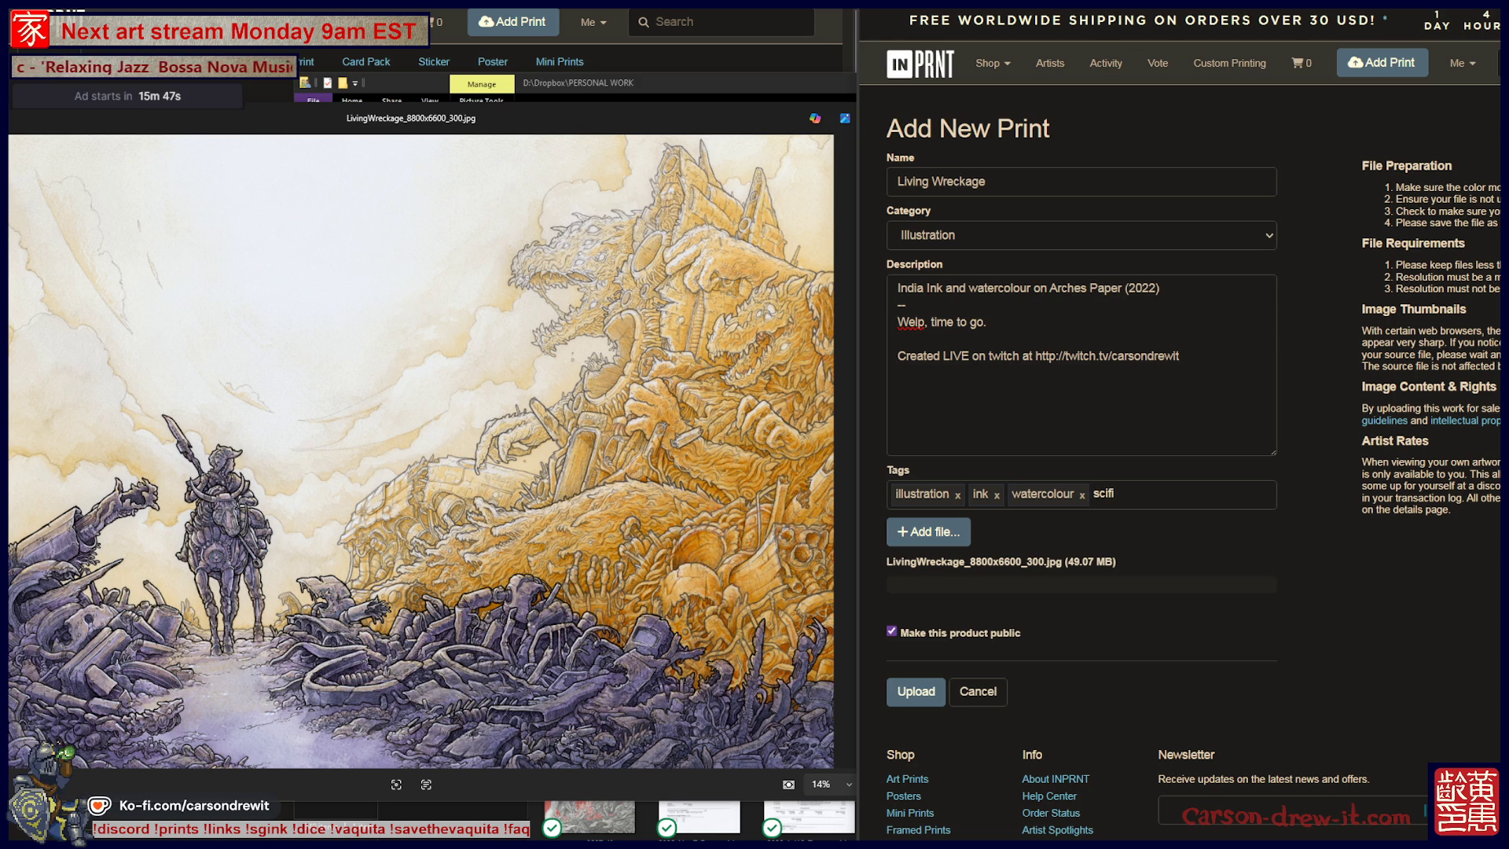
key("Return")
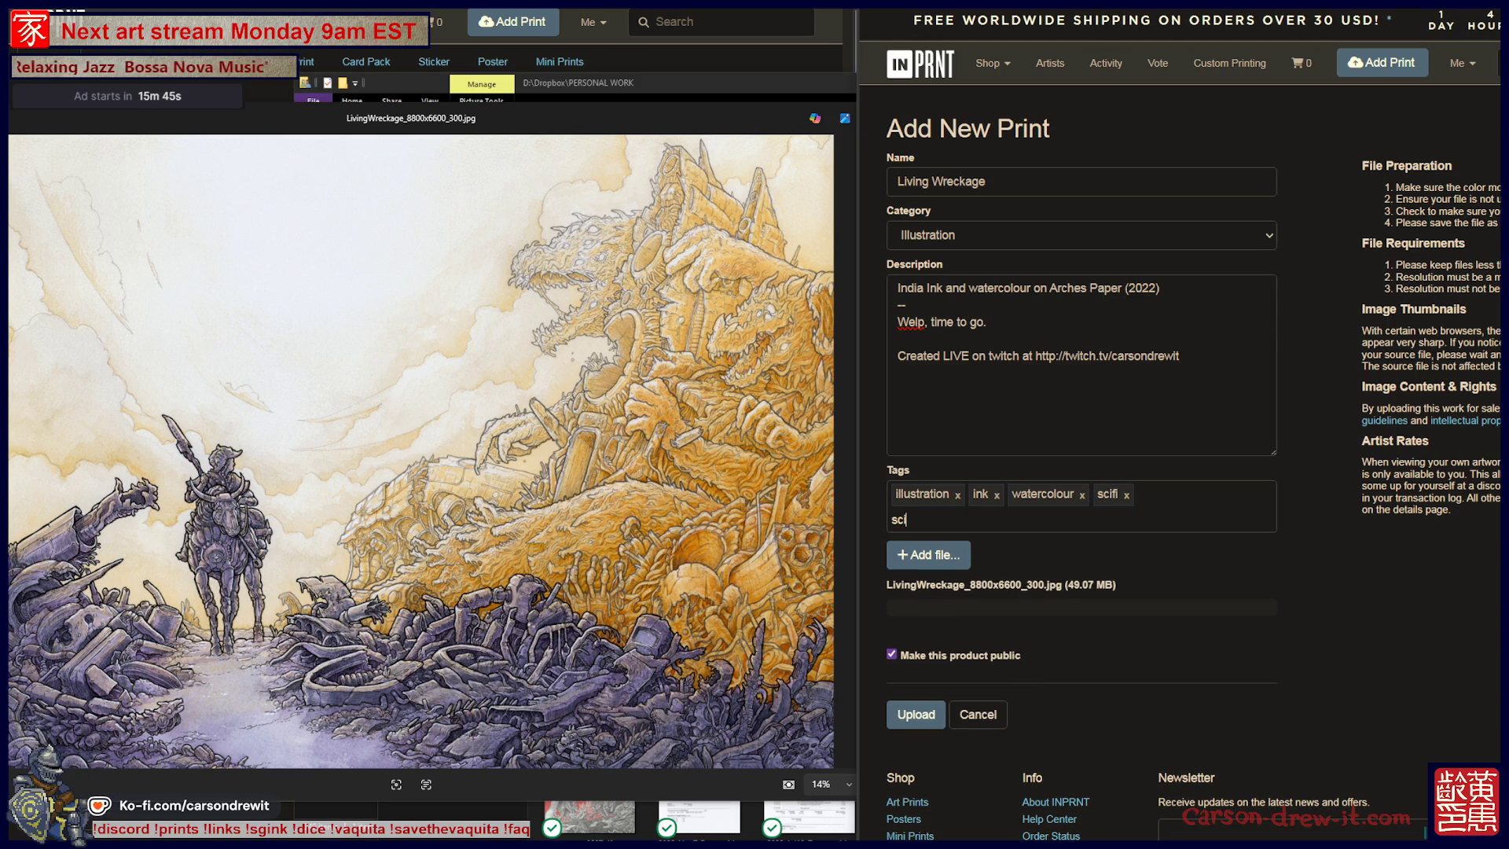
type("i-fi")
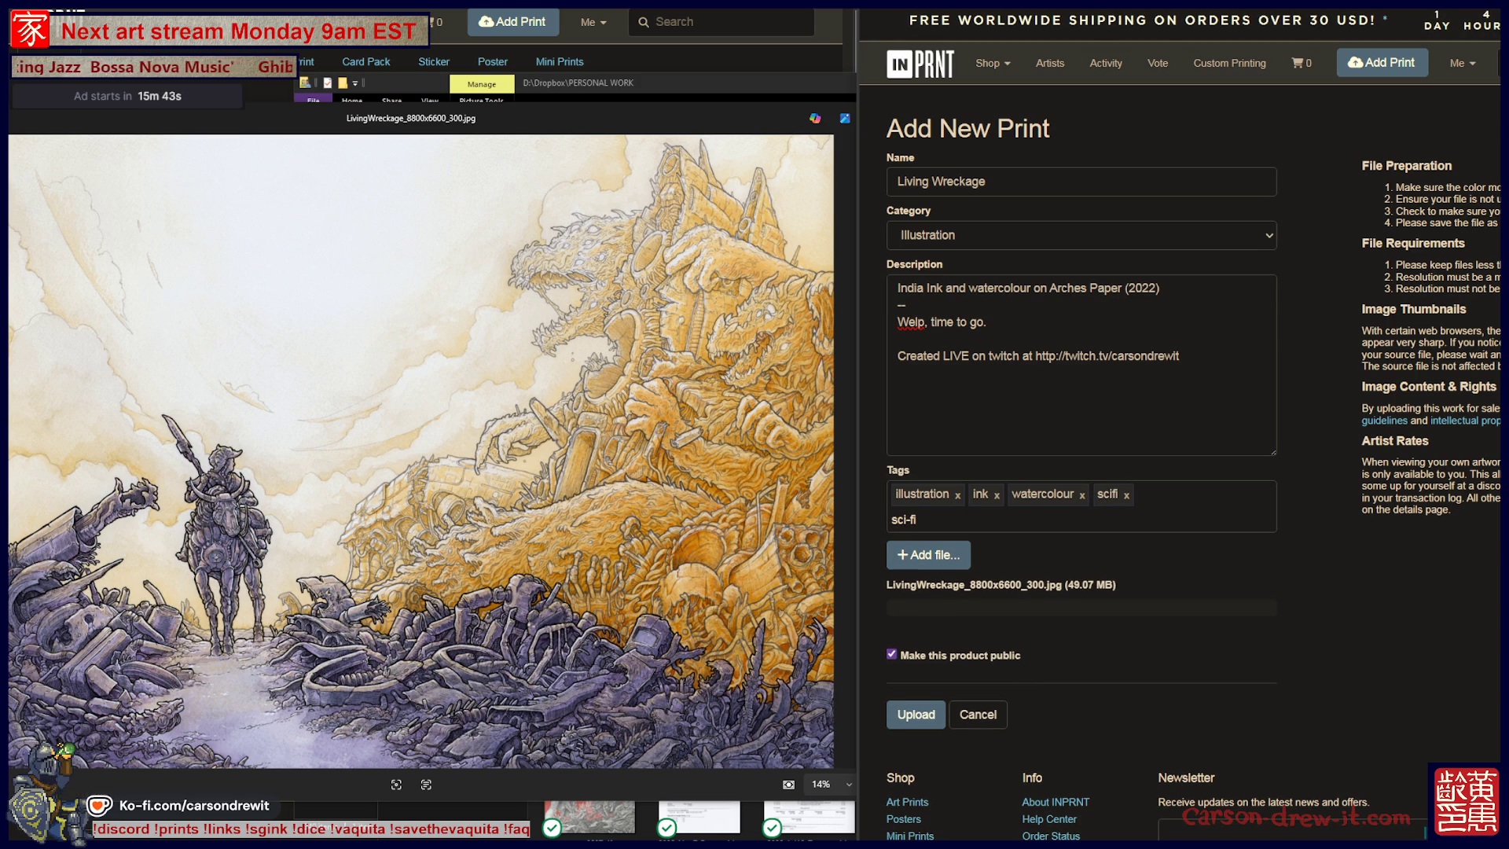
key("Return")
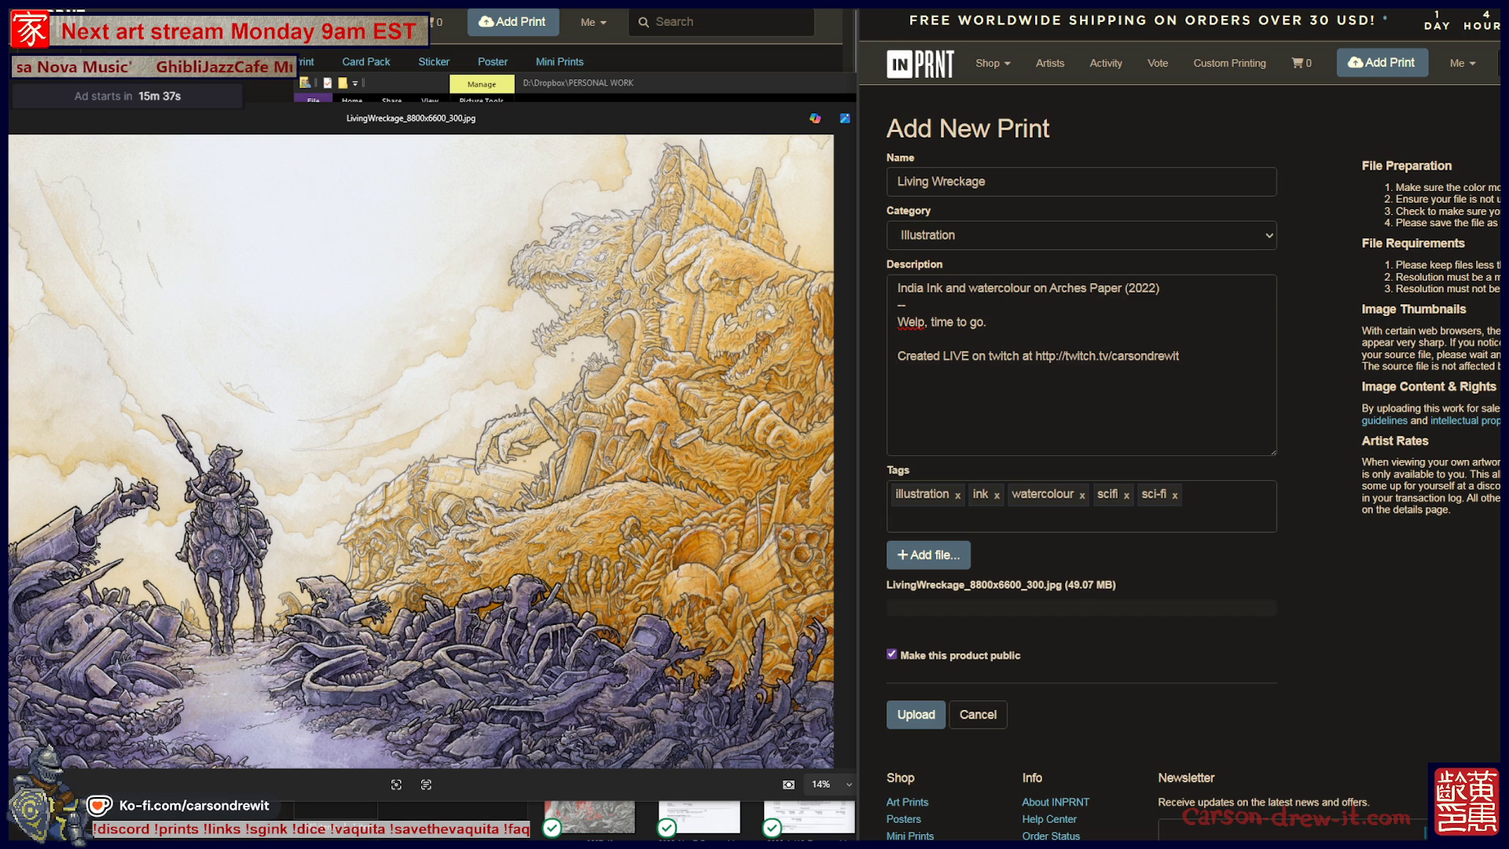
type("junk")
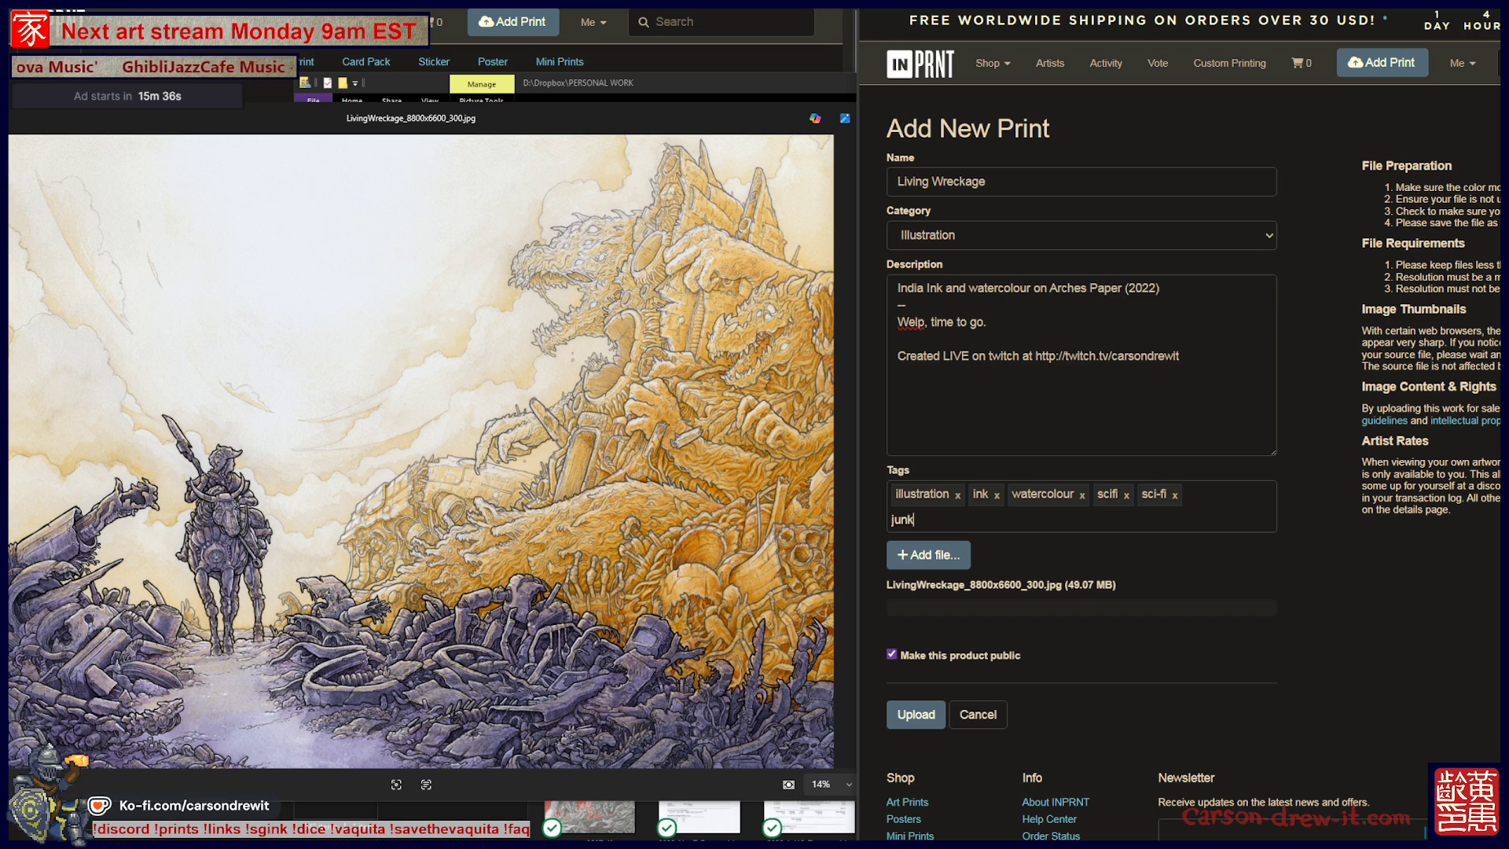
key("Return")
Replace the mistyped junkyardm tag with junkyard, then add machines, robots and monster.
type("junky")
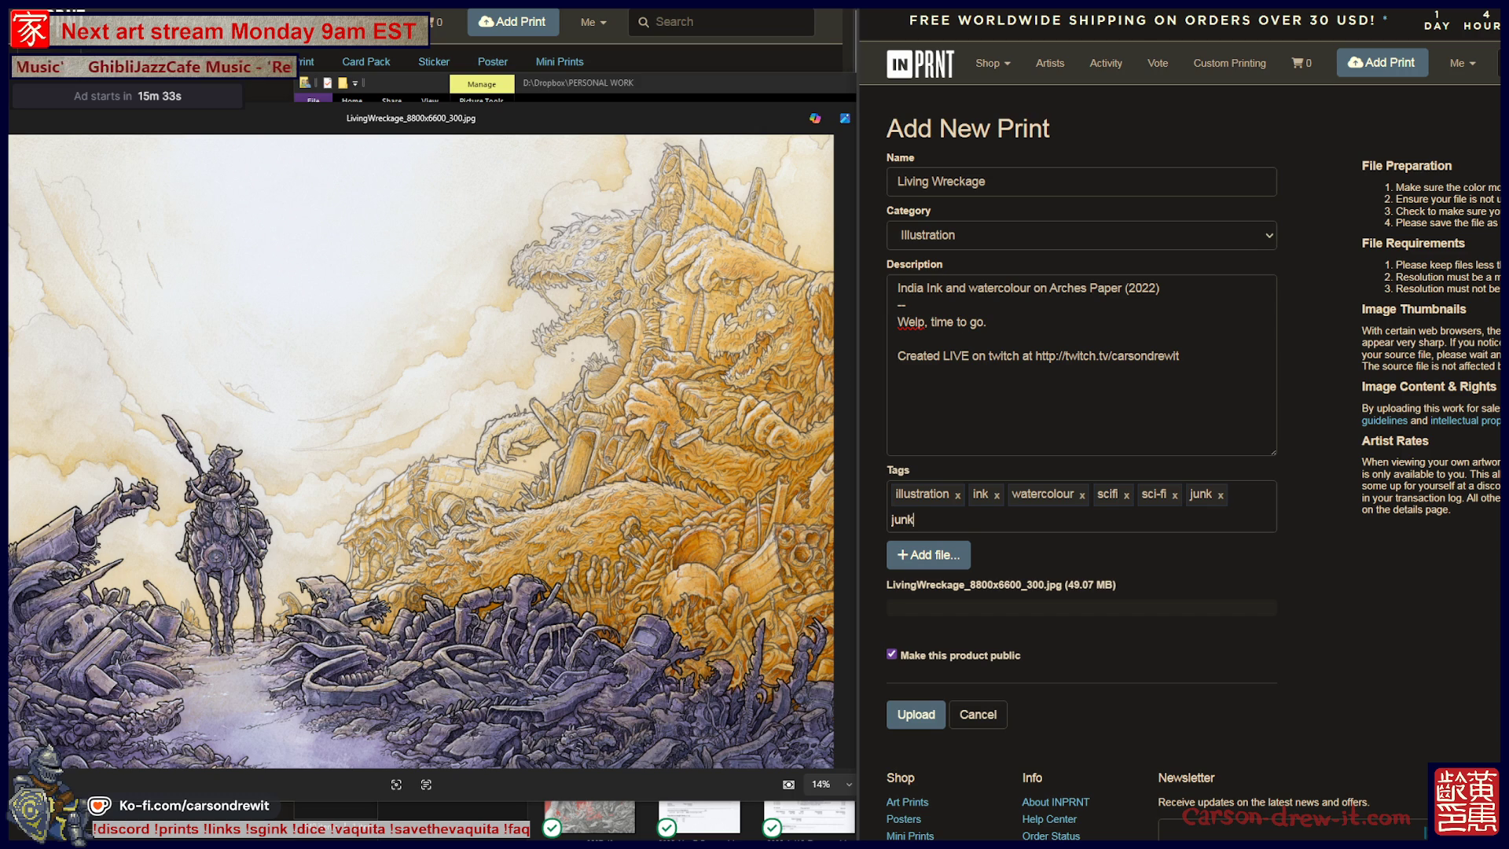
type("ardm")
key("Return")
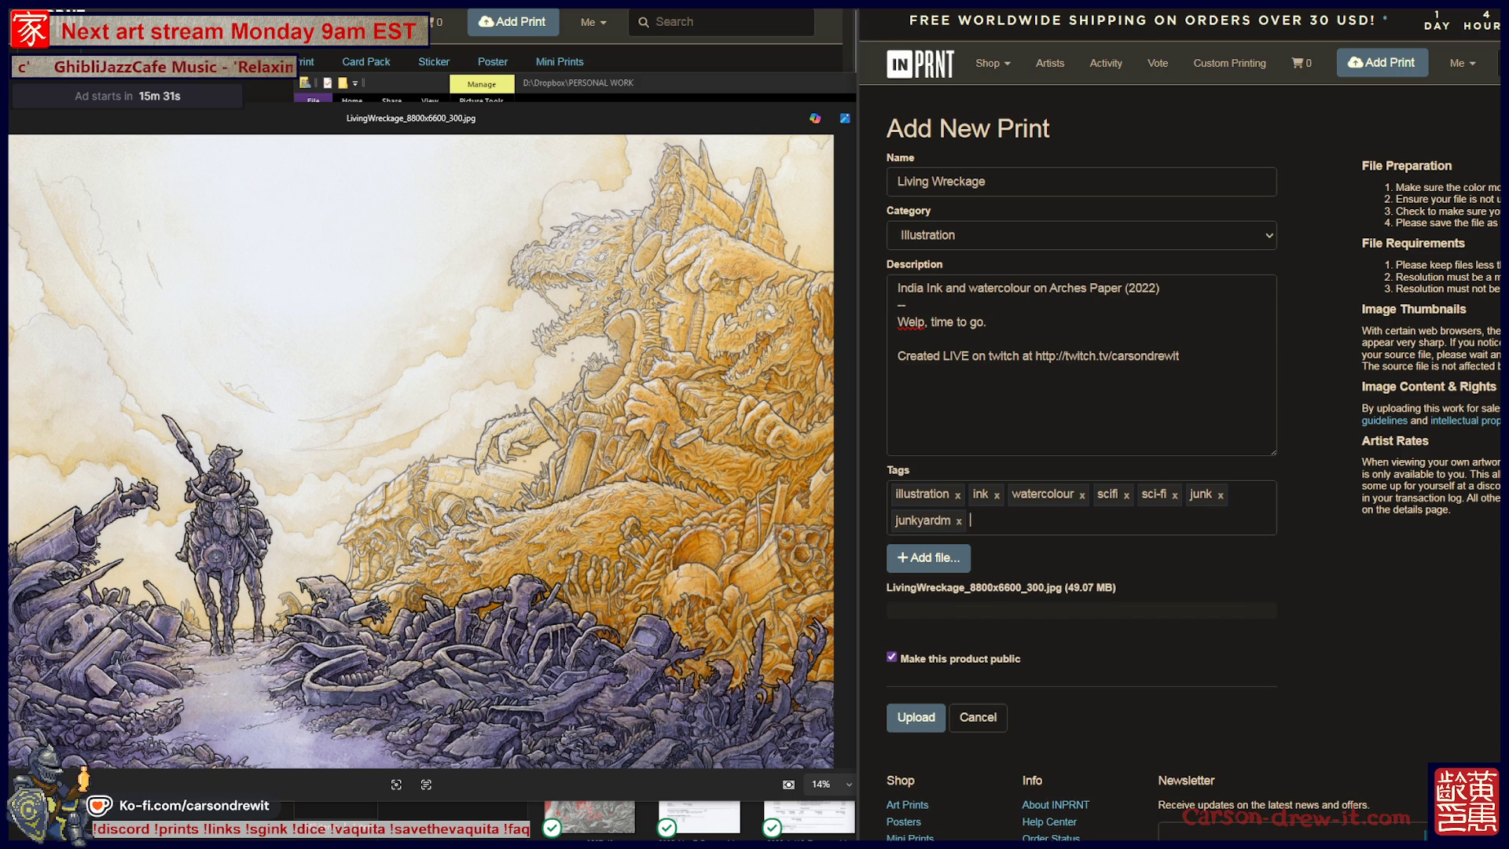
key("BackSpace")
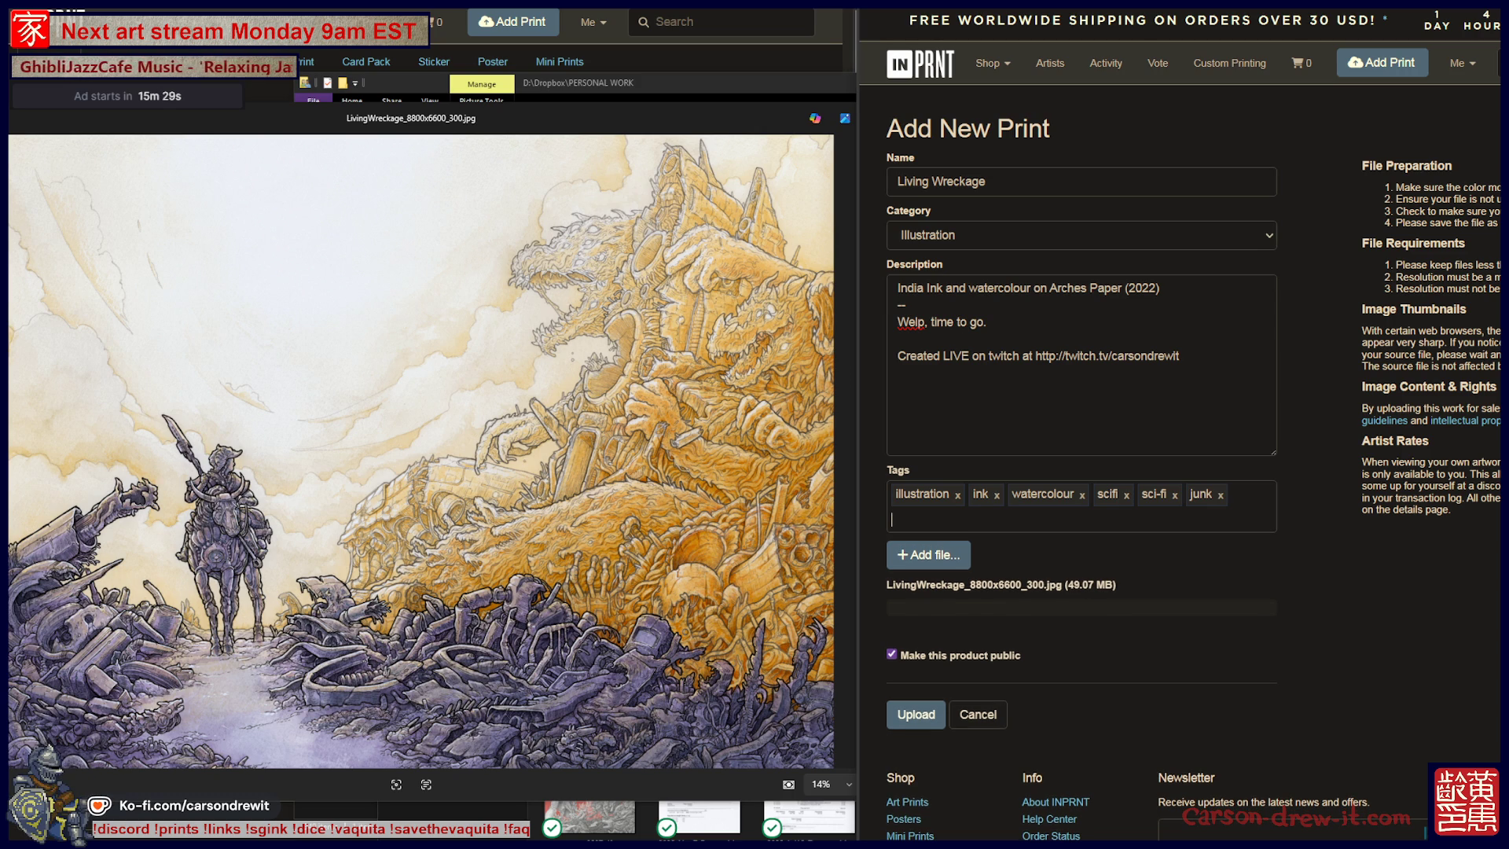
type("junkyar")
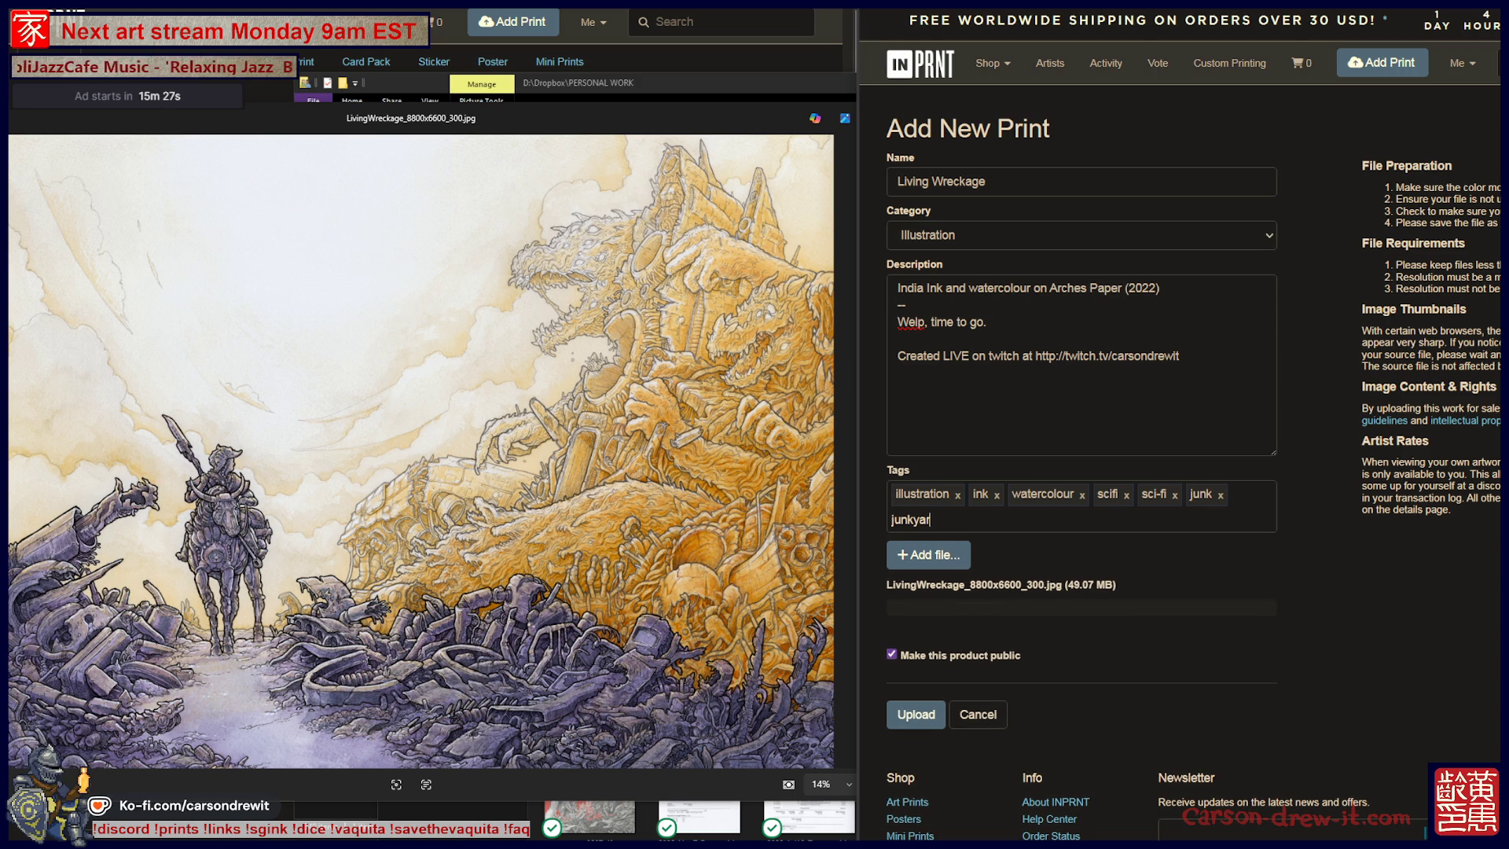
type("d")
key("Return")
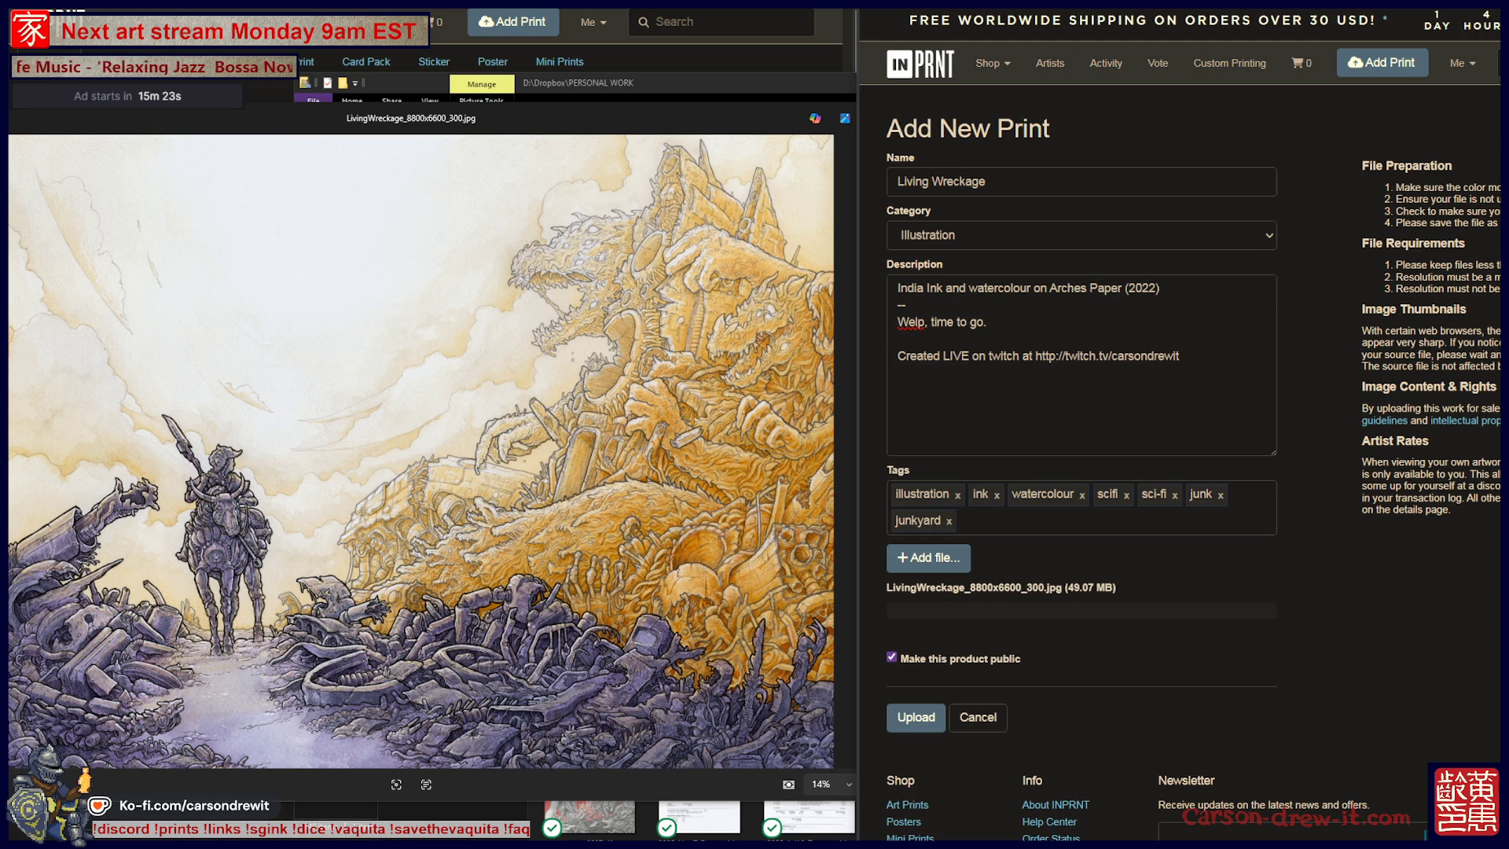
type("machines")
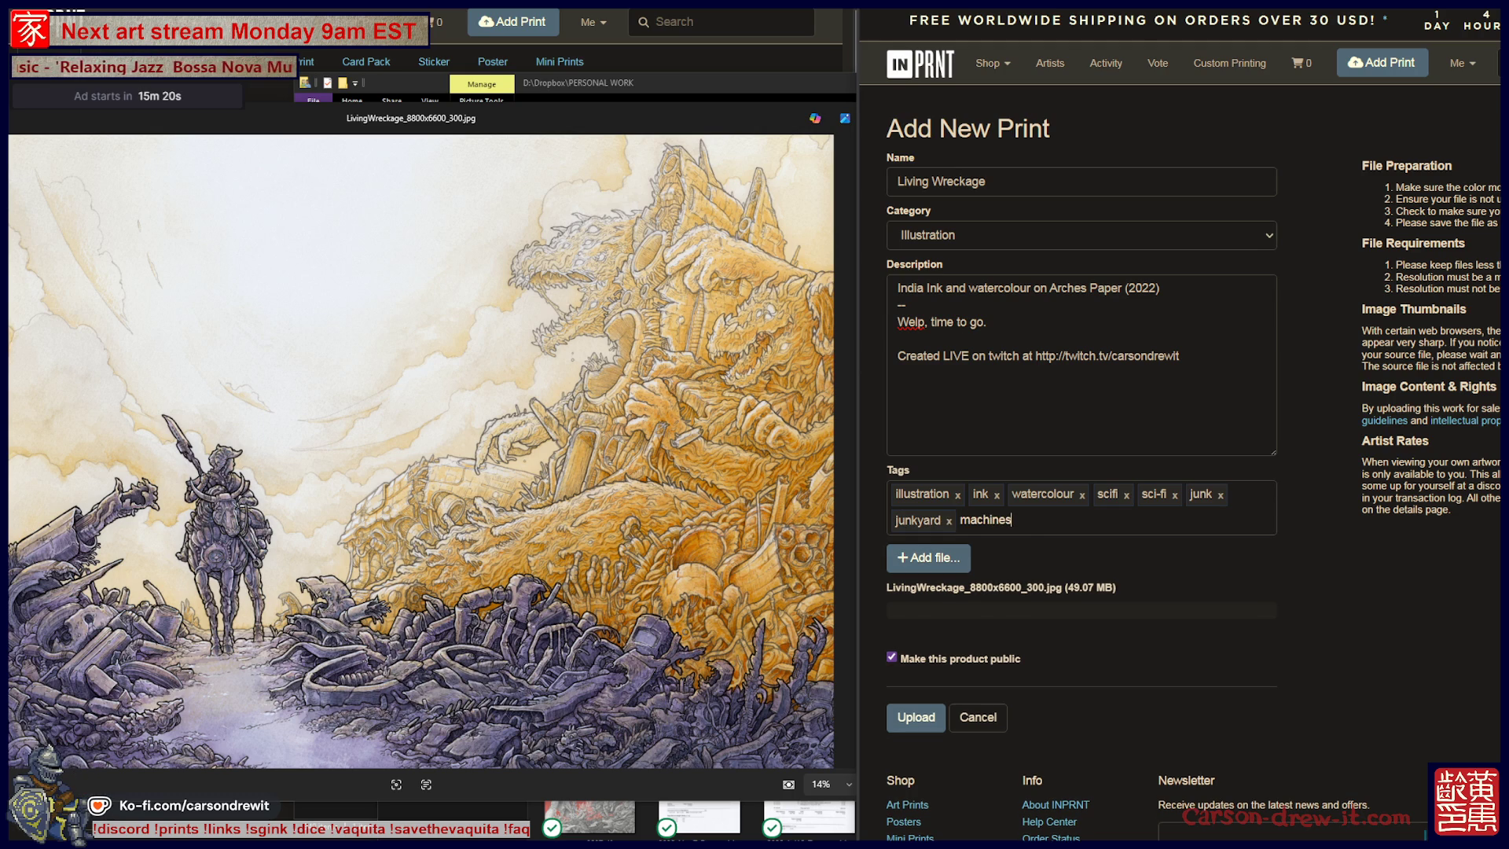
key("Return")
type("robots")
key("Return")
type("monster")
key("Return")
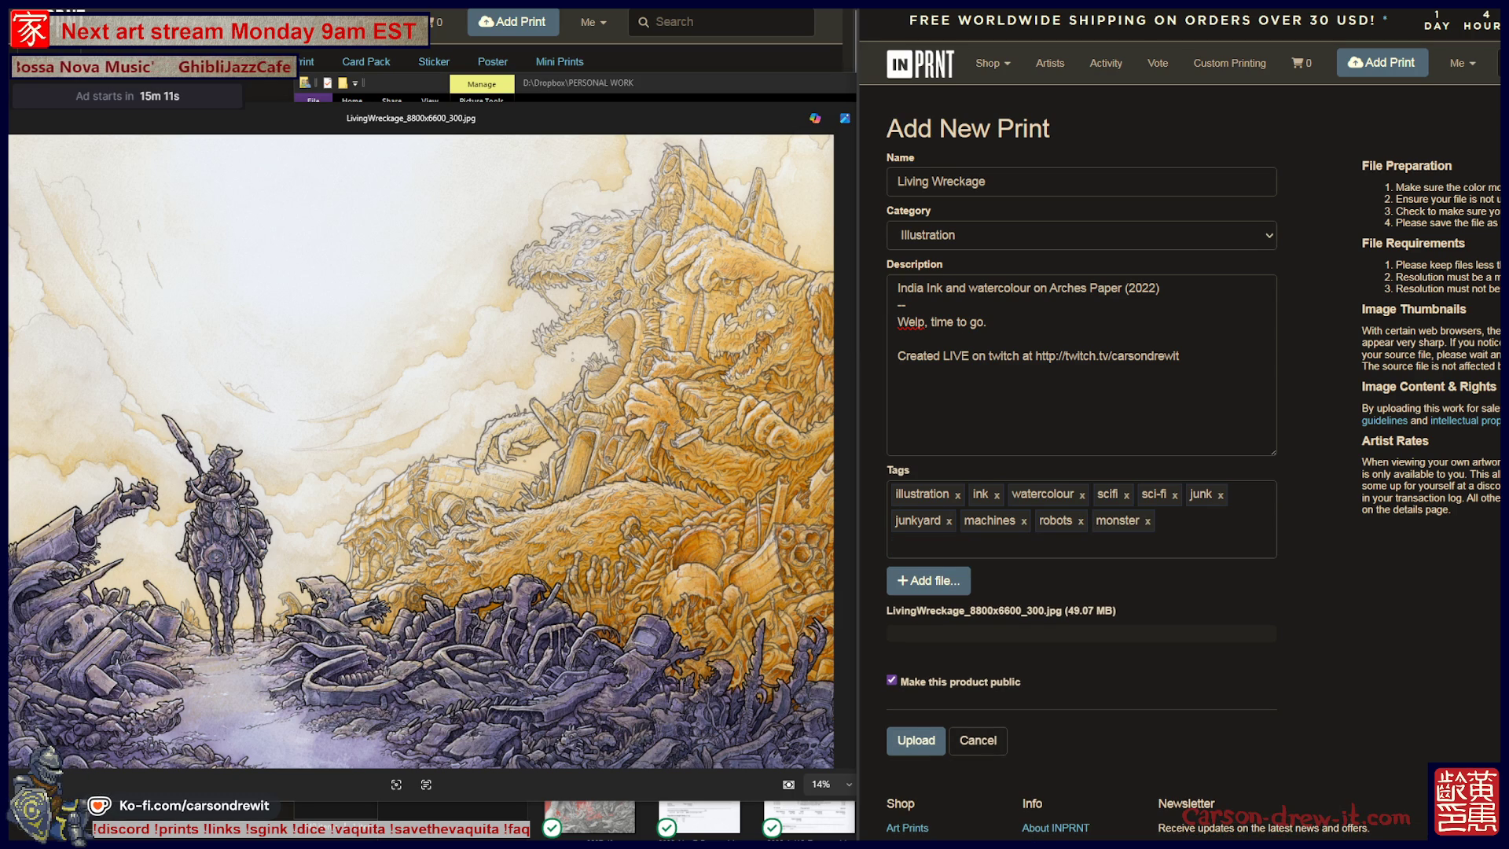
Add crash, sky and one more completed keyword as tags.
type("crash")
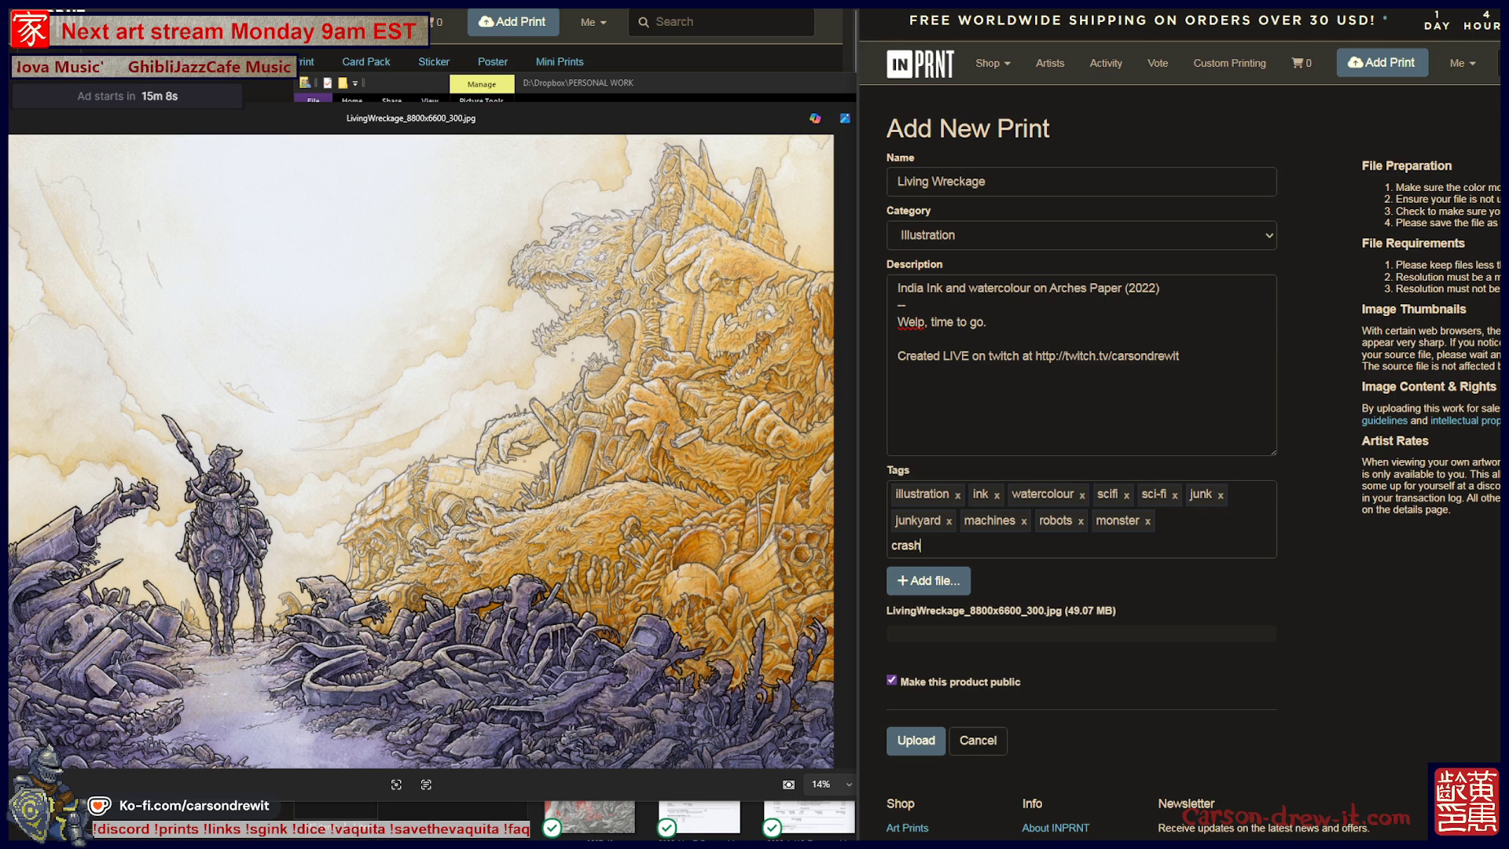
key("Return")
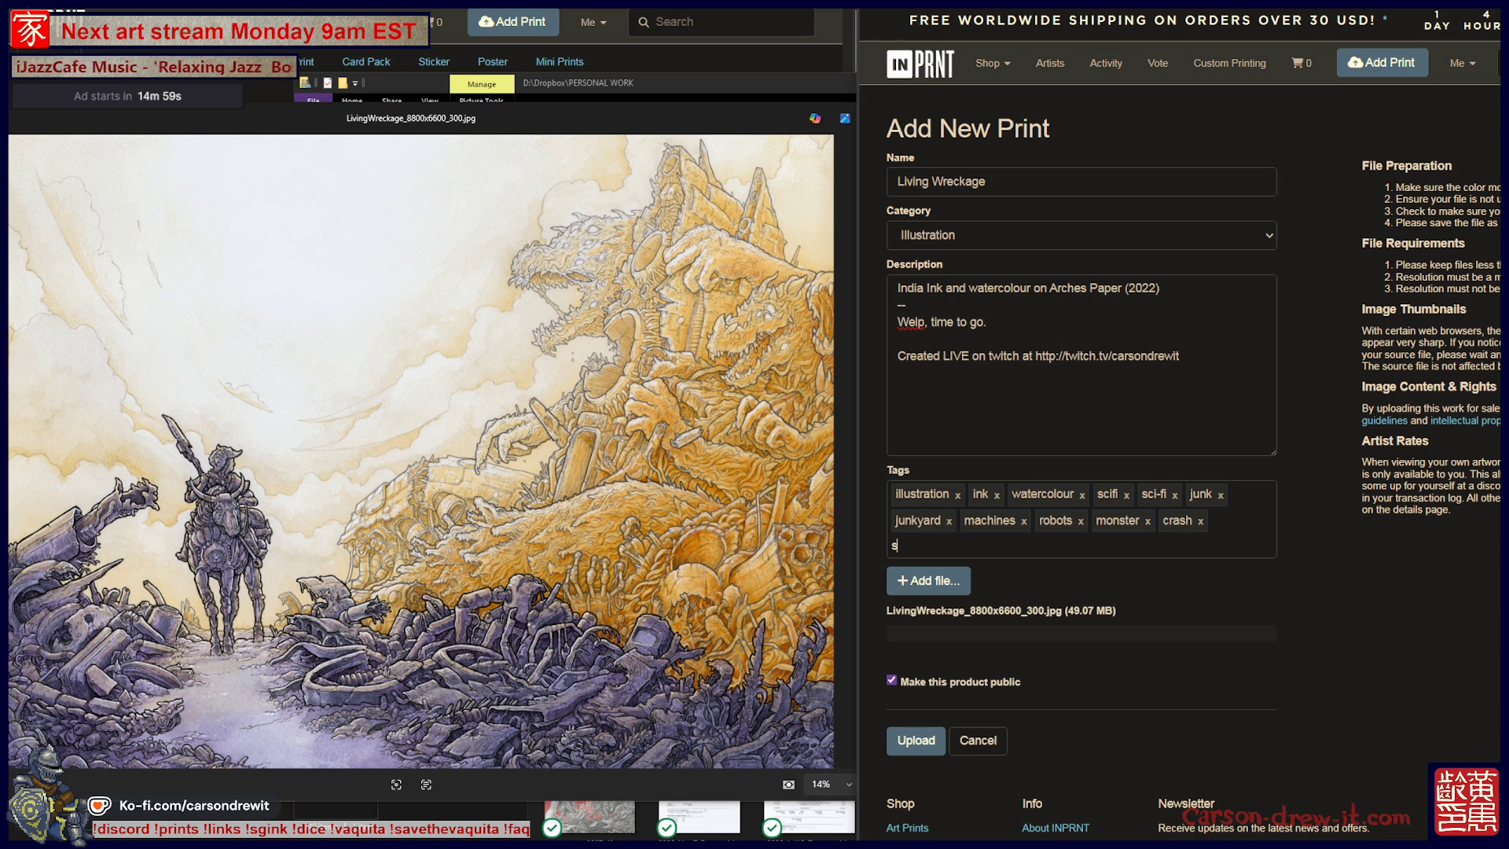
type("y")
key("Return")
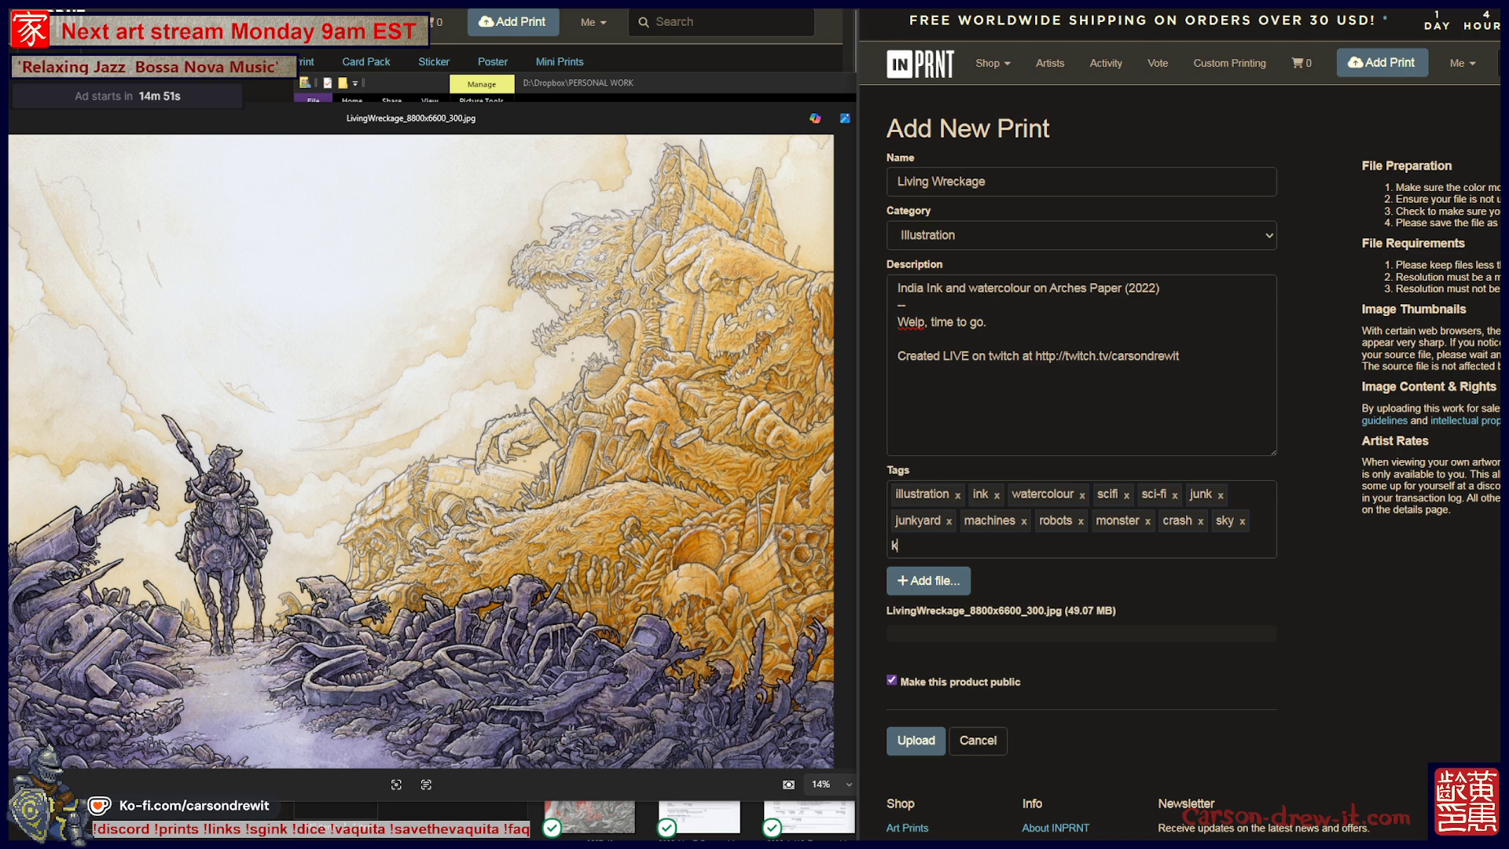
type("irsty")
key("Return")
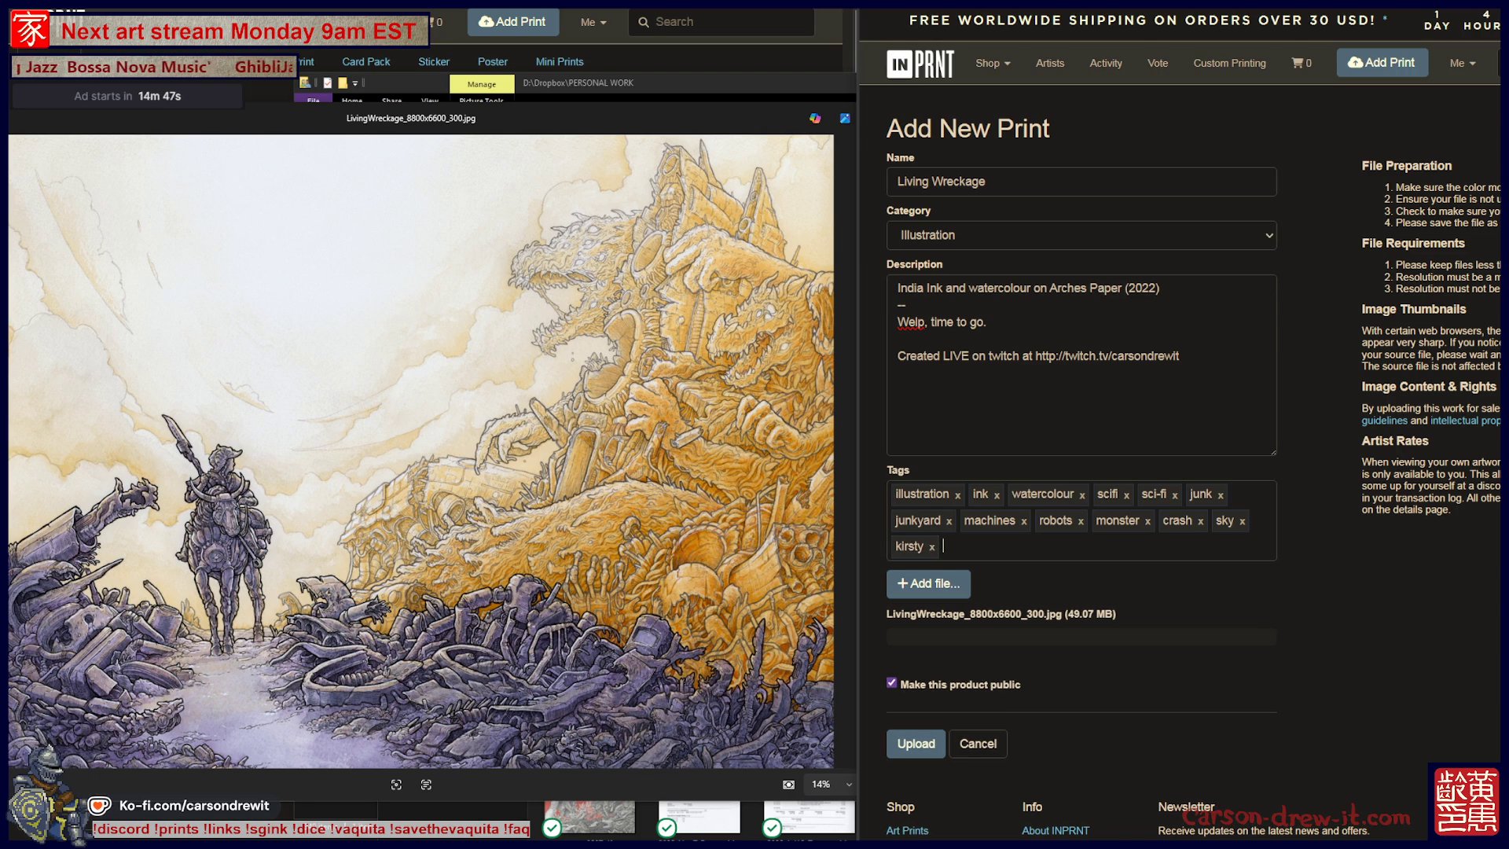
Add horse, mechanical horse and bee as tags.
type("horse")
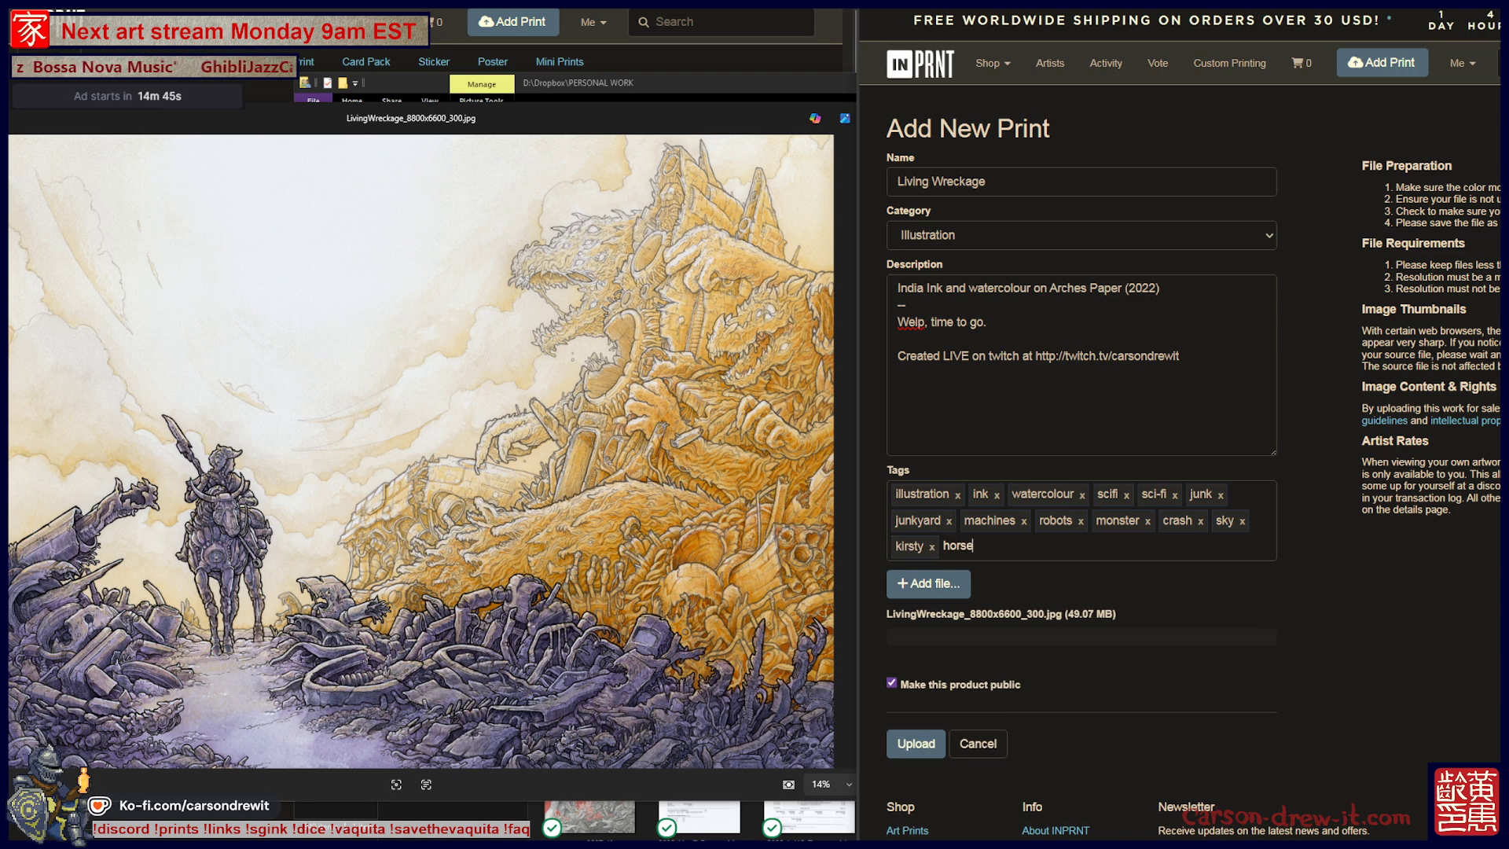
key("Return")
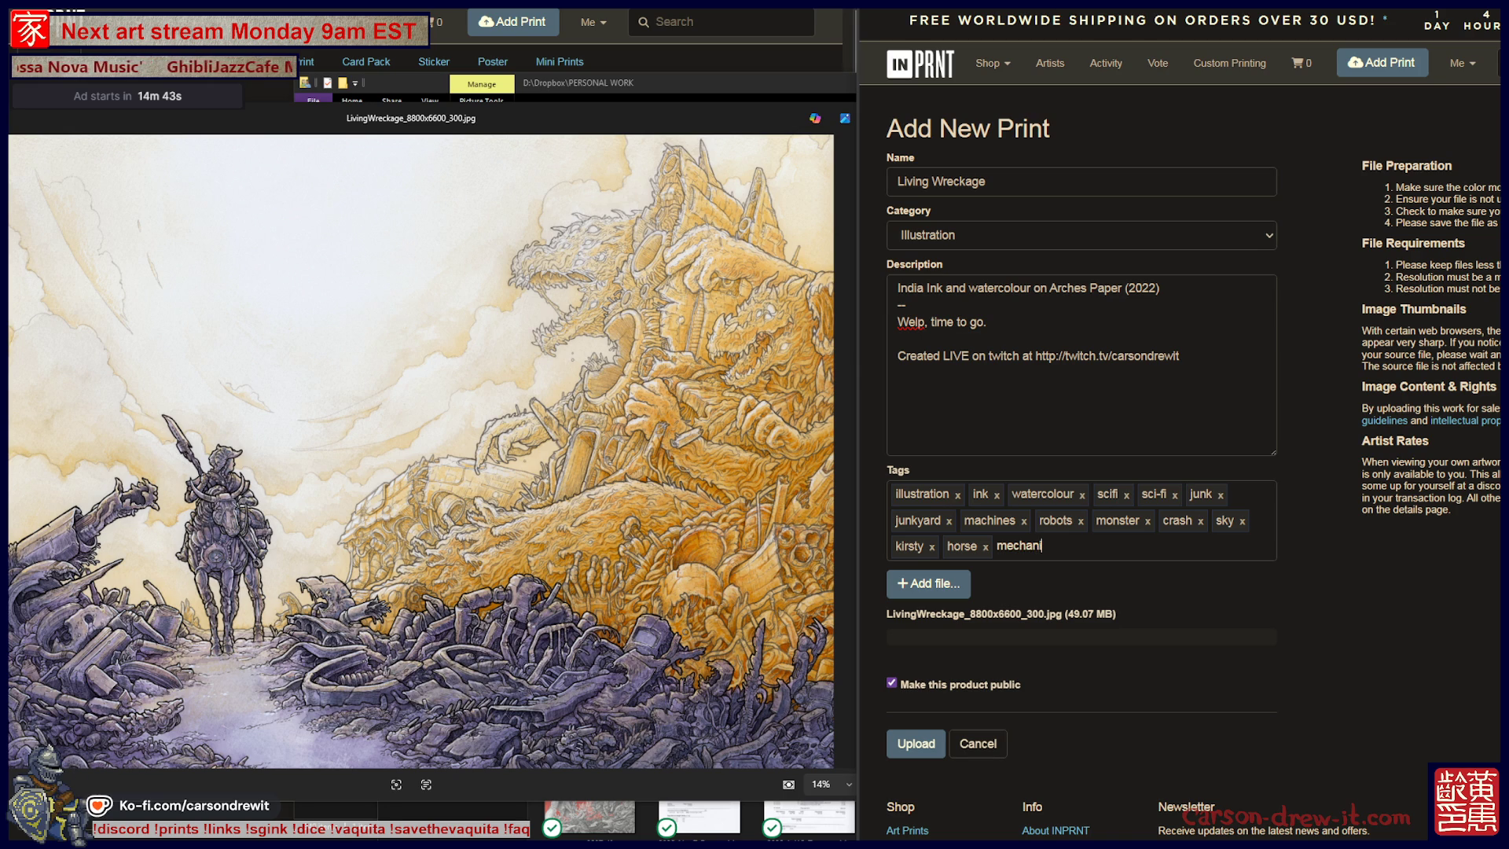
type("horse")
key("Return")
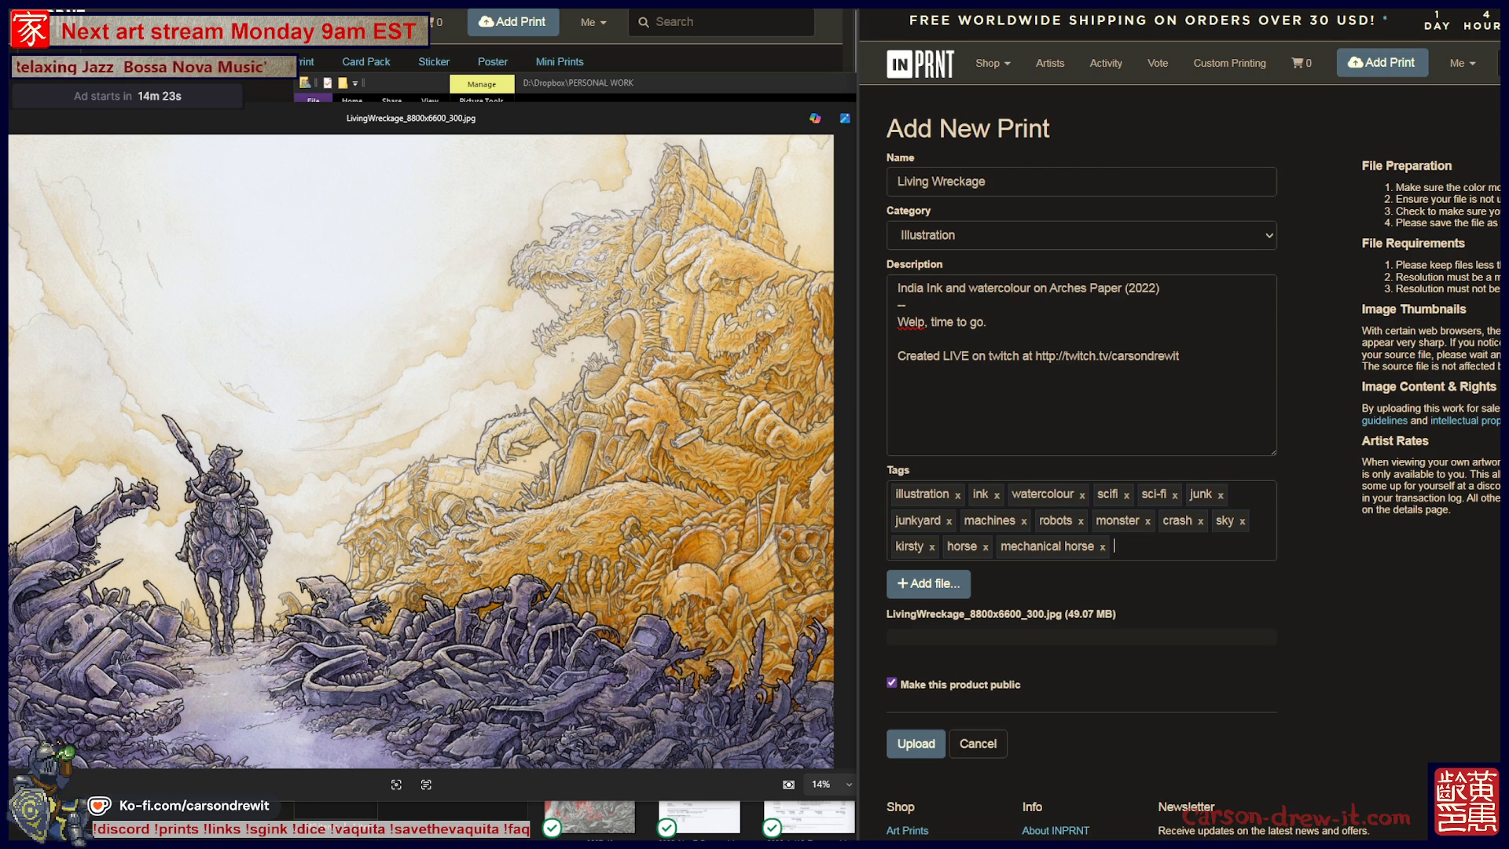
type("bee")
key("Return")
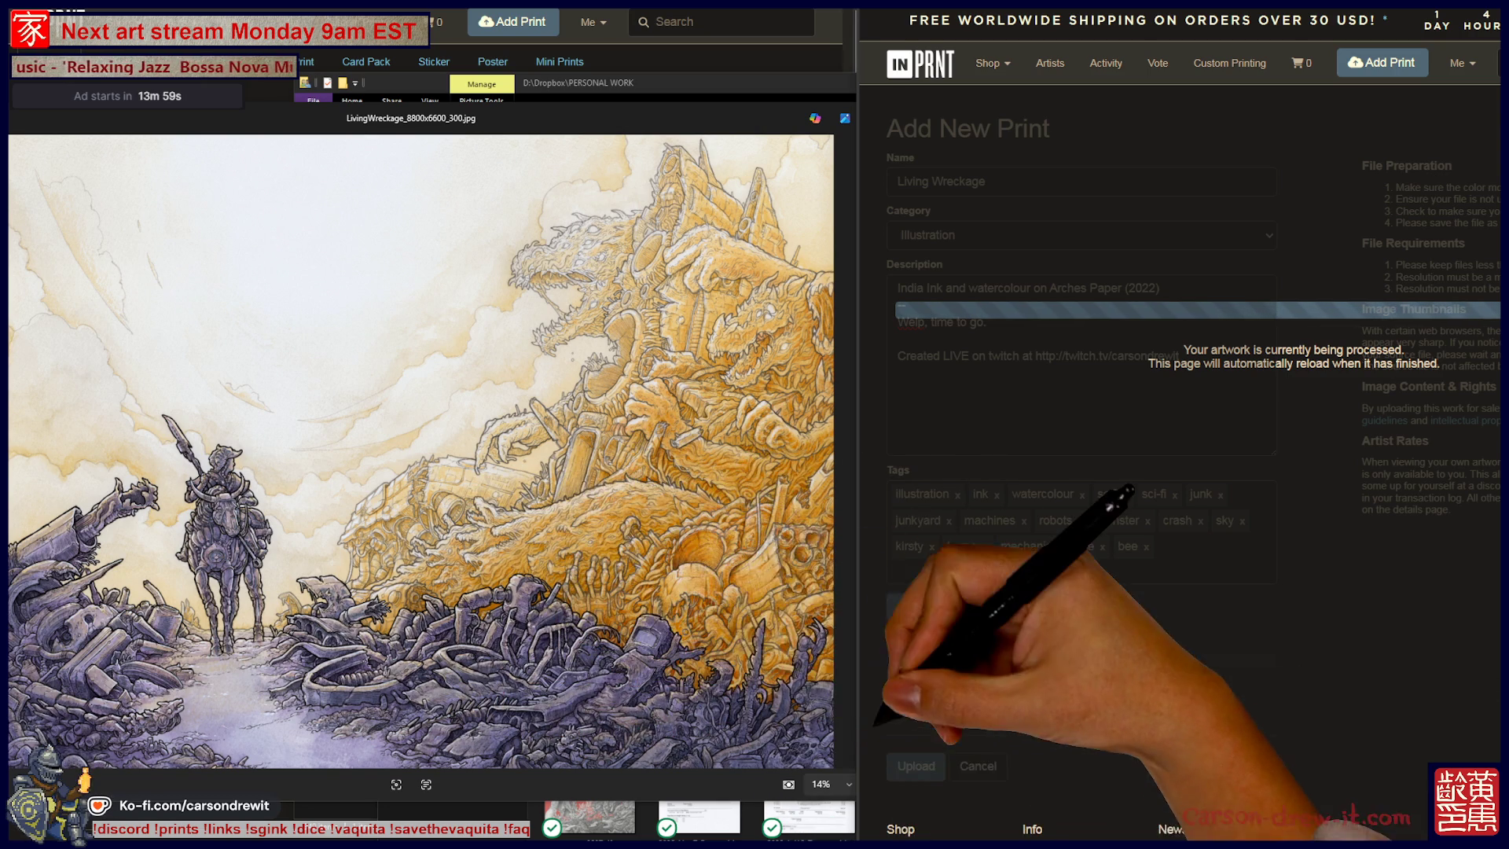
Scroll the processed Living Wreckage product page to review its tags and pricing.
scroll(432, 448, "up", 1)
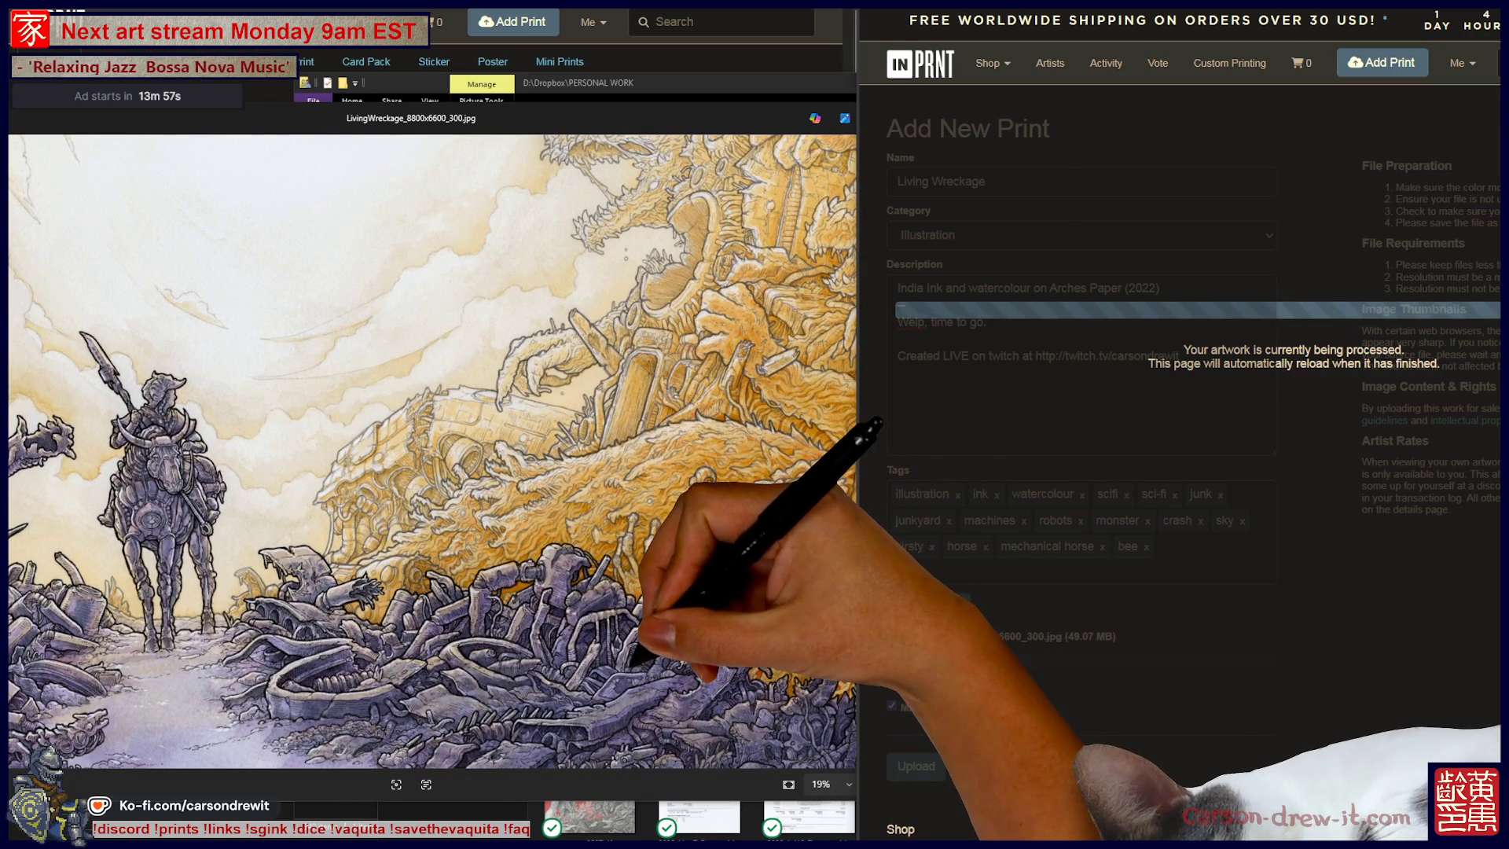
scroll(432, 448, "up", 3)
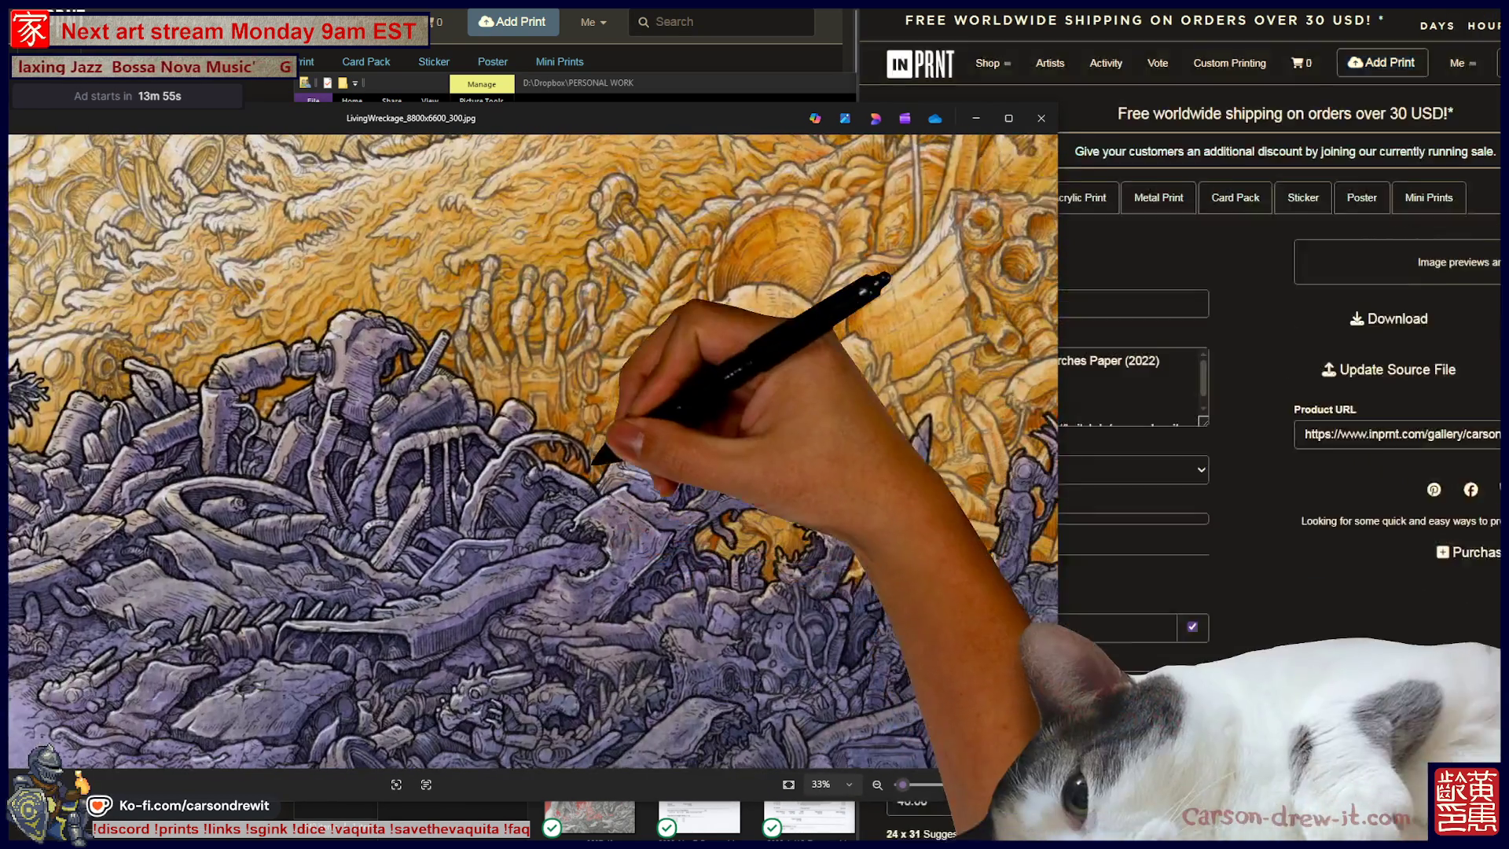
scroll(519, 452, "down", 3)
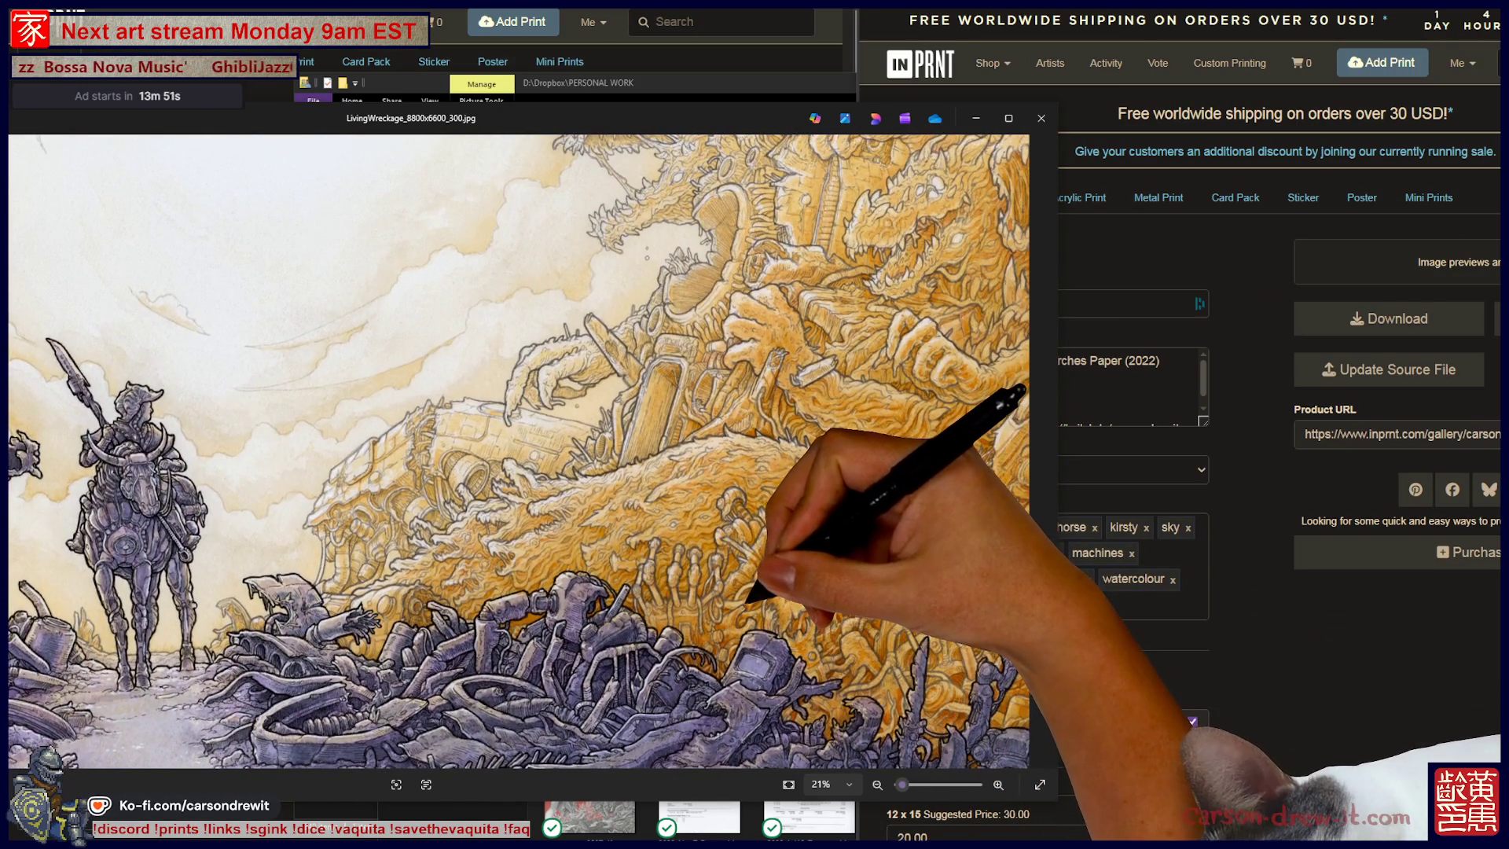
scroll(519, 451, "up", 2)
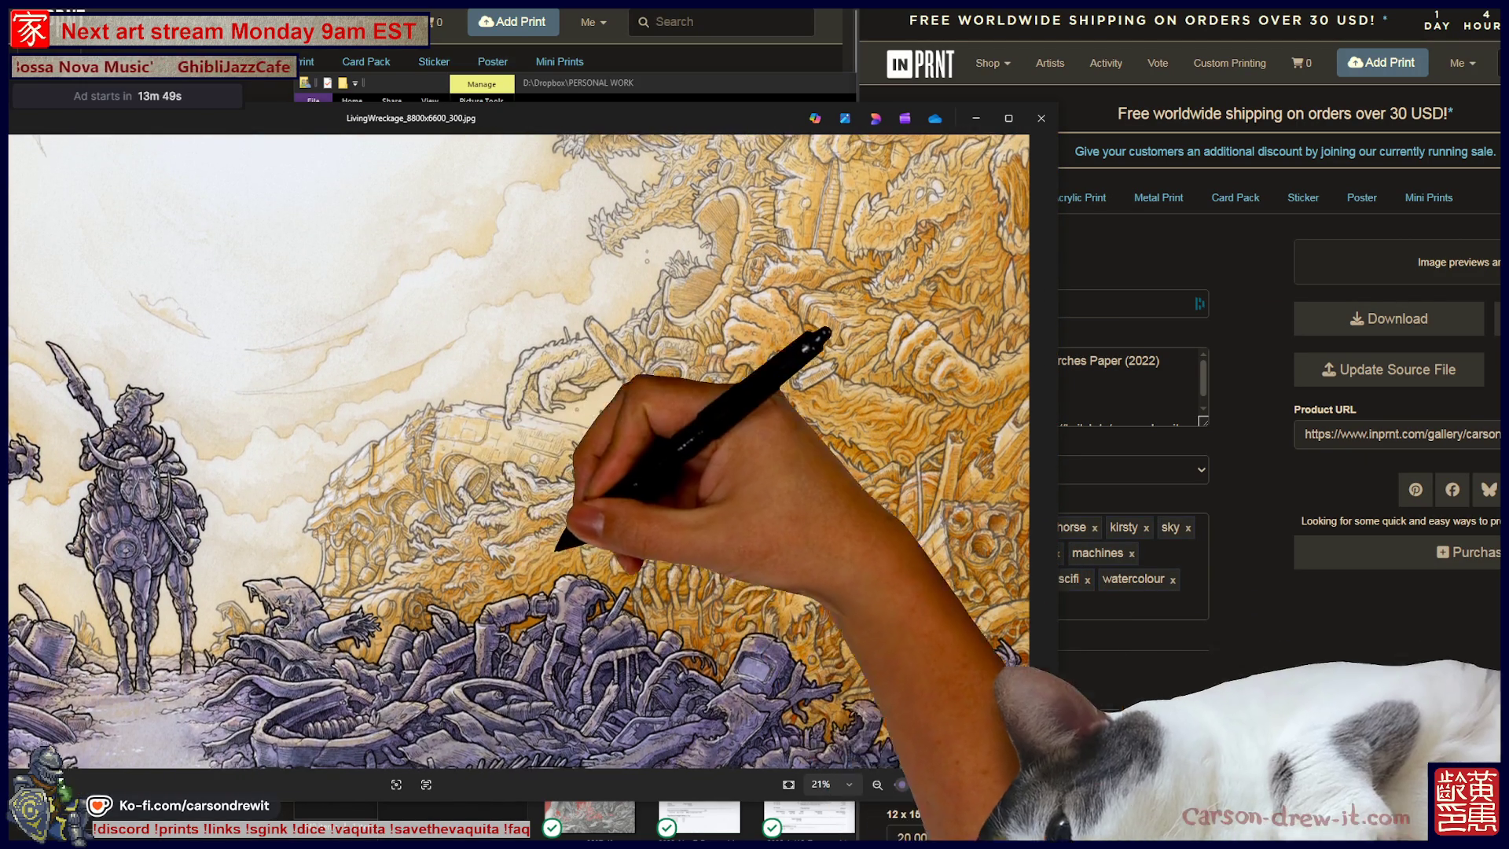
scroll(533, 452, "up", 2)
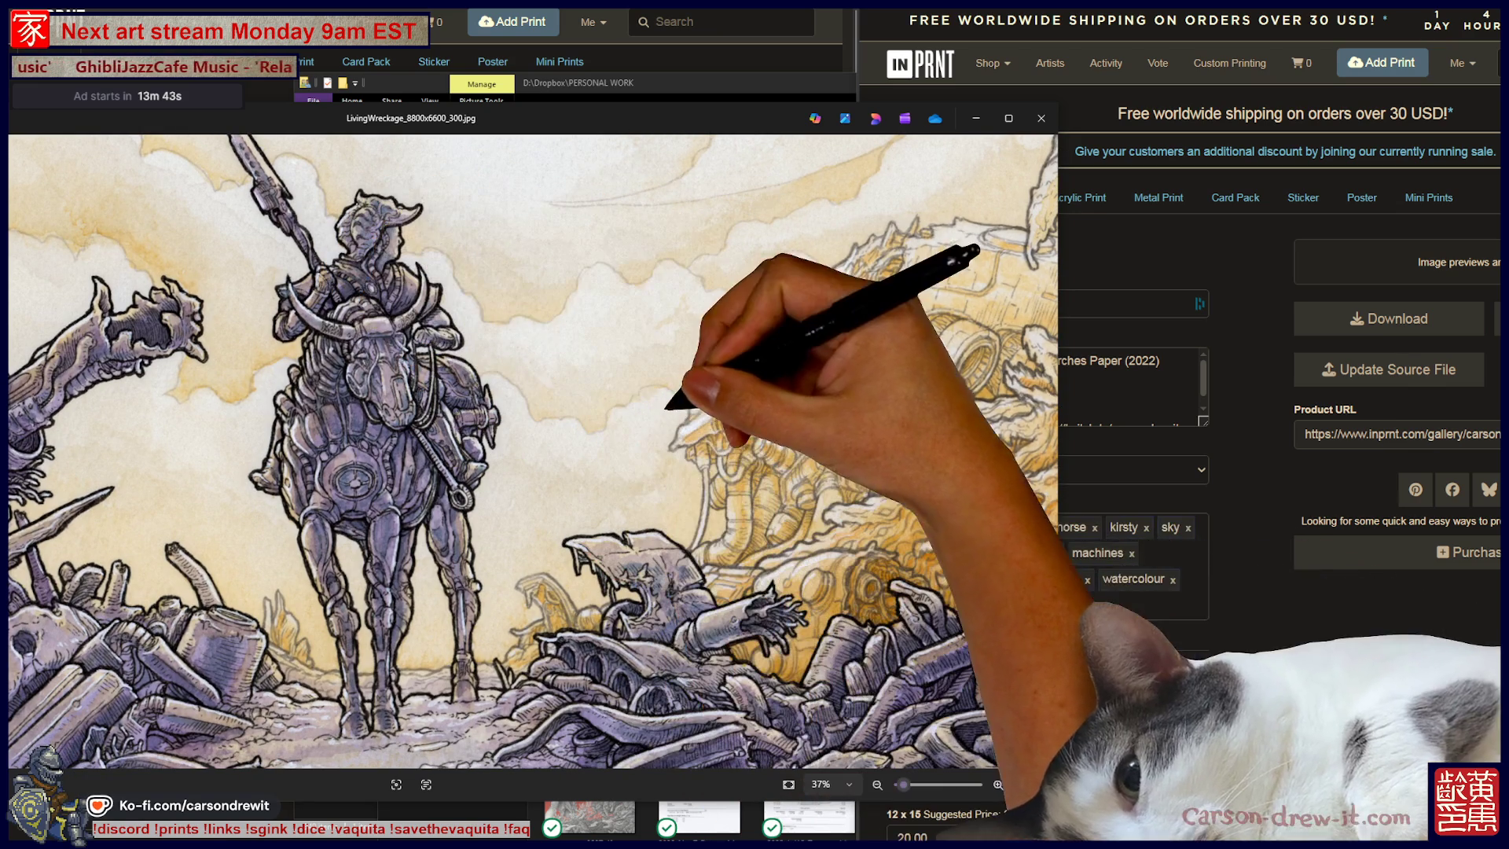
Set the 4x5, 8x10 and 12x15 print prices to 15.00, 25.00 and 30.00.
left_click(1272, 637)
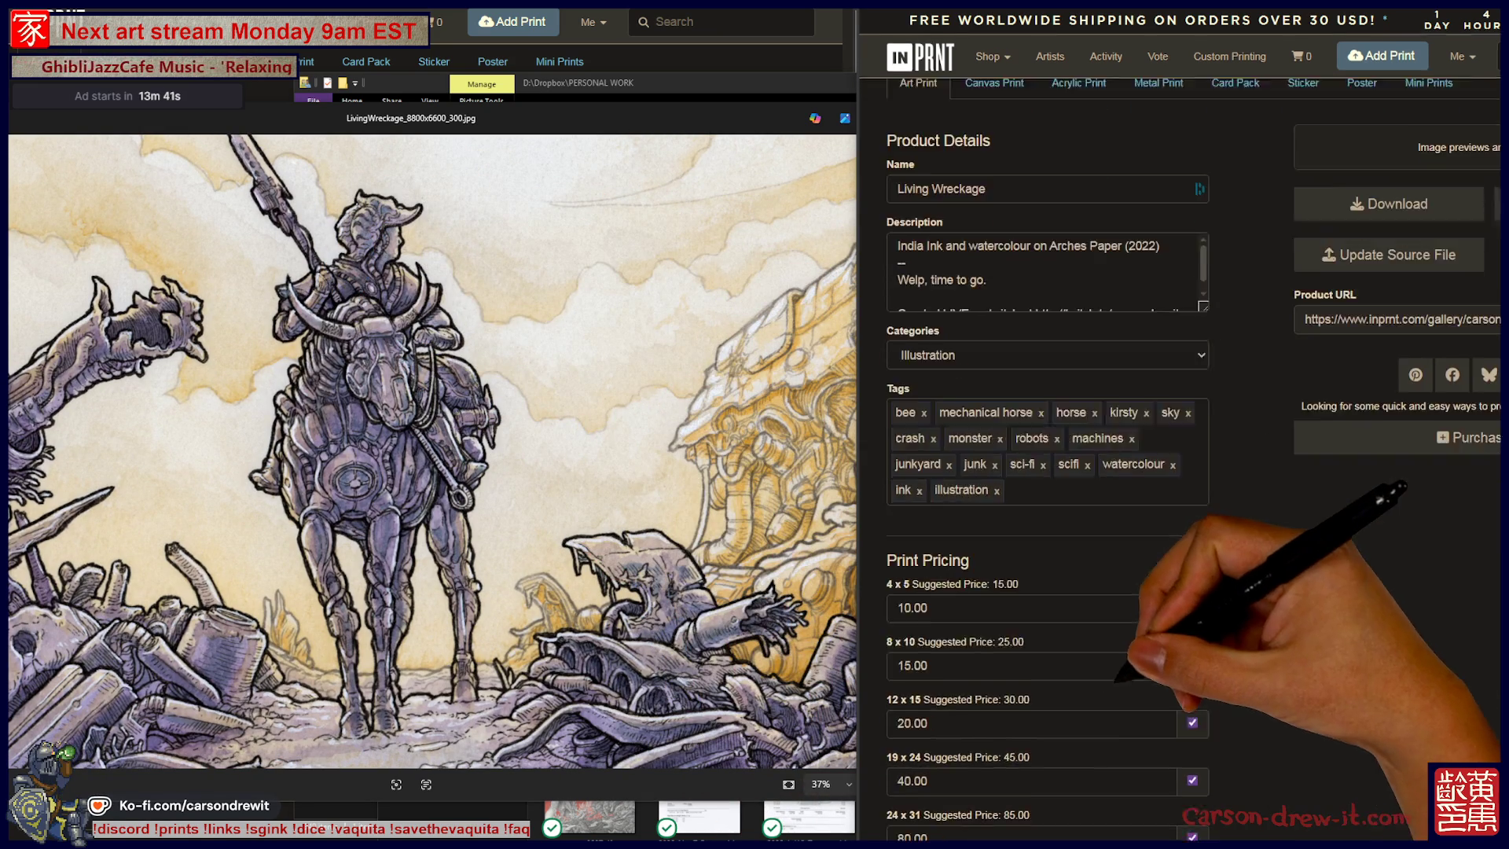
scroll(1272, 637, "down", 3)
left_click(911, 519)
type("15")
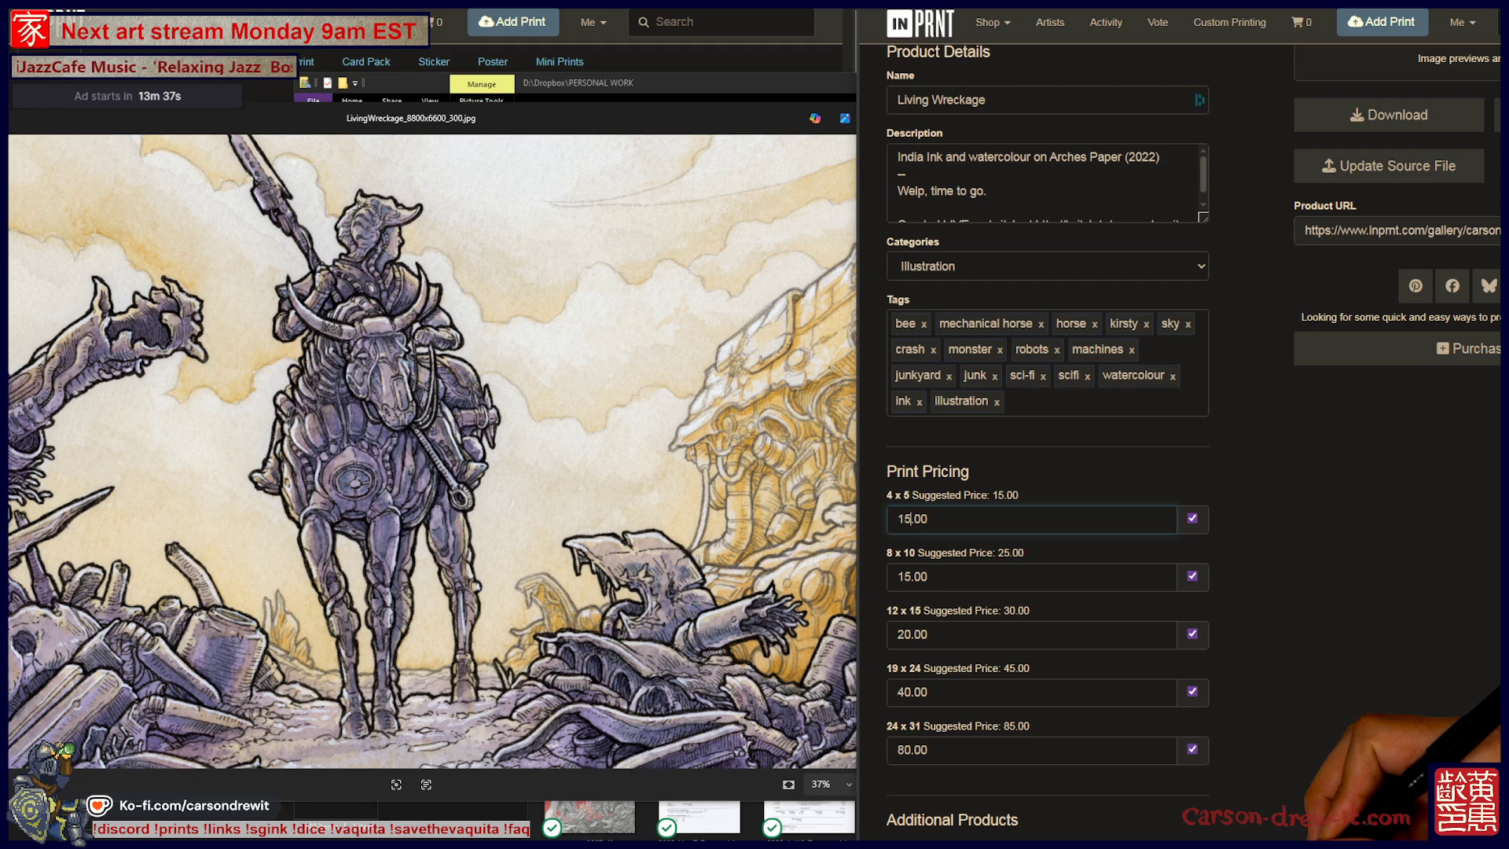
key("Tab")
key("Tab")
key("End")
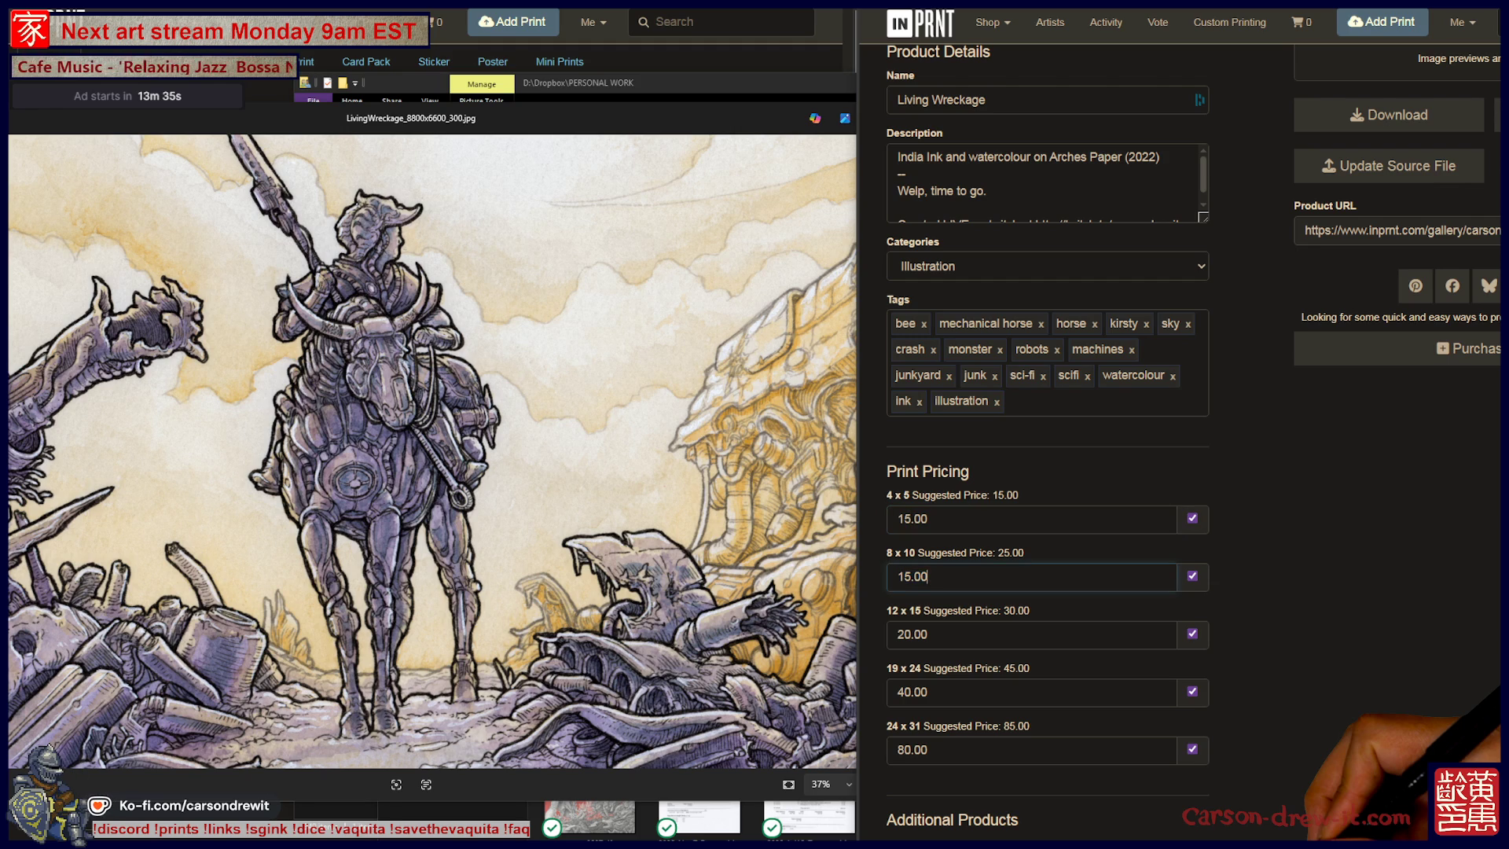
key("BackSpace")
key("BackSpace")
type("25")
key("Tab")
key("Tab")
left_click(896, 634)
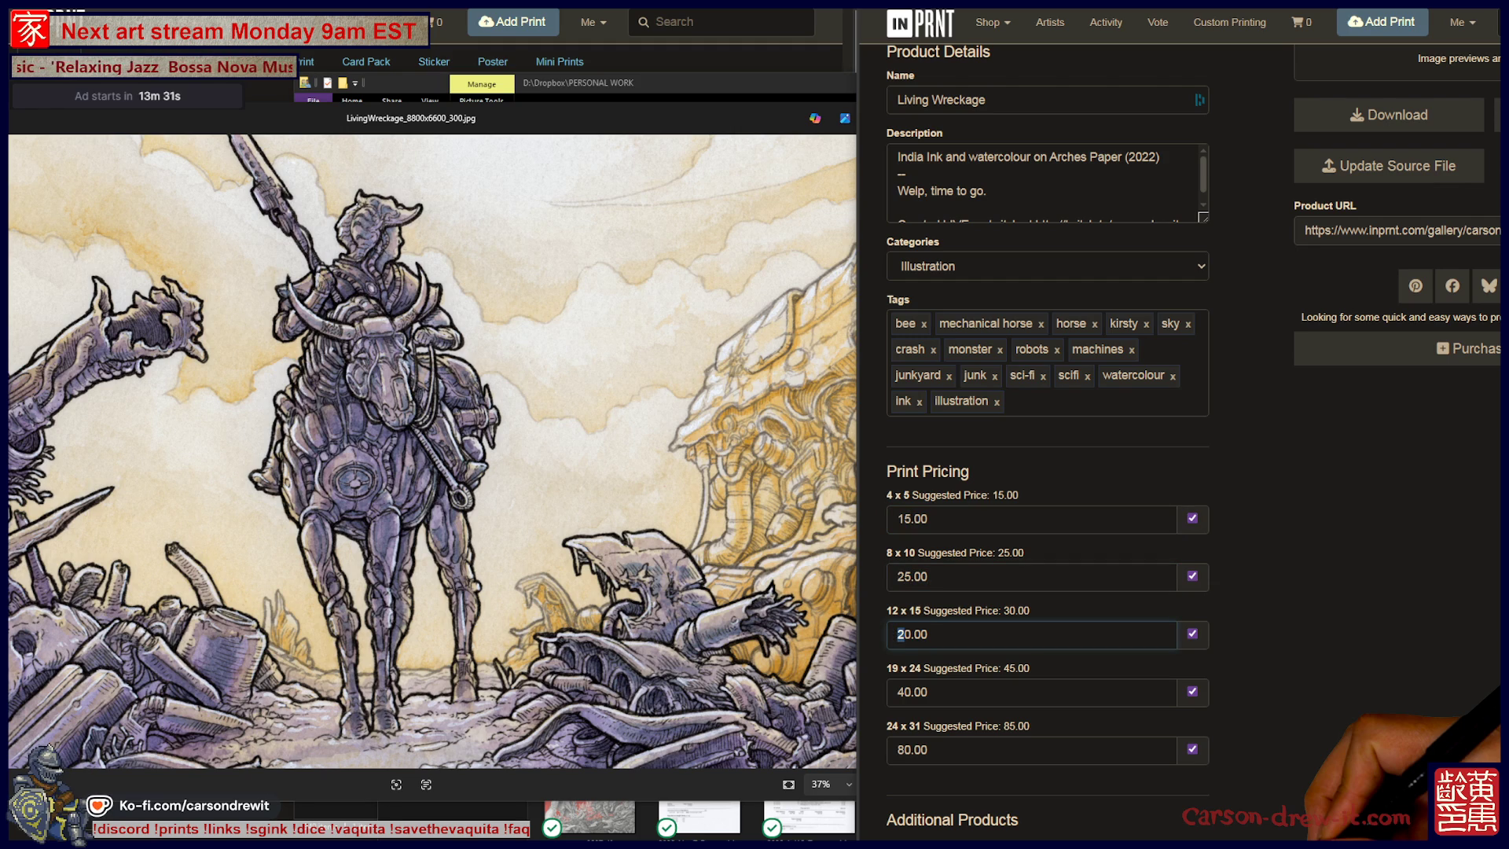
key("Delete")
type("3")
key("Tab")
key("Tab")
Set the 19x24 and 24x31 prices to 45.00 and 85.00 and save the changes.
left_click(897, 692)
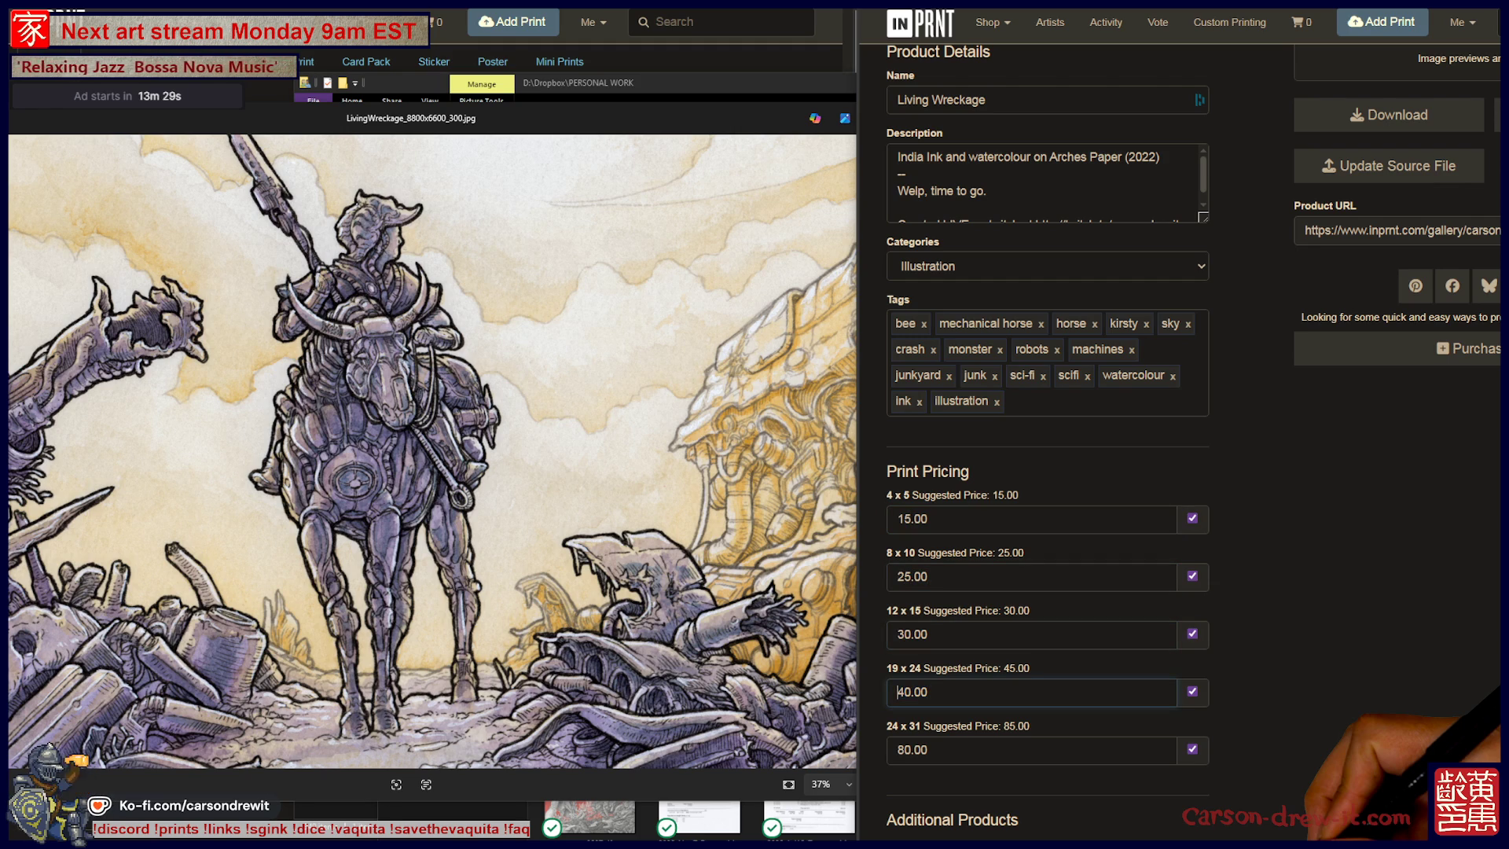
key("Delete")
type("5")
key("Tab")
key("Tab")
left_click(897, 749)
key("Right")
key("Delete")
type("5")
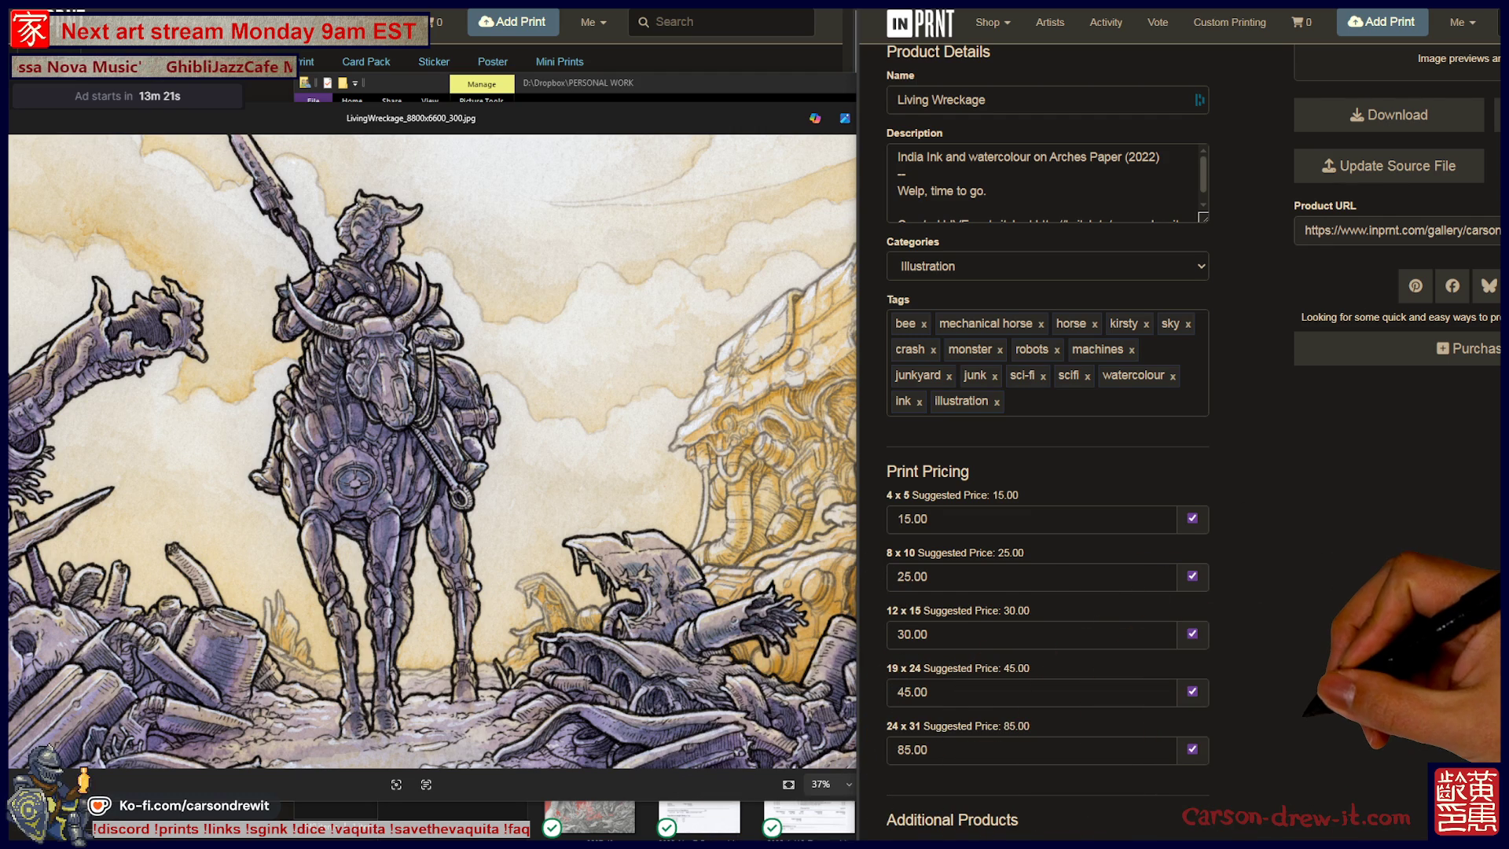
scroll(1045, 424, "down", 4)
scroll(1045, 424, "down", 2)
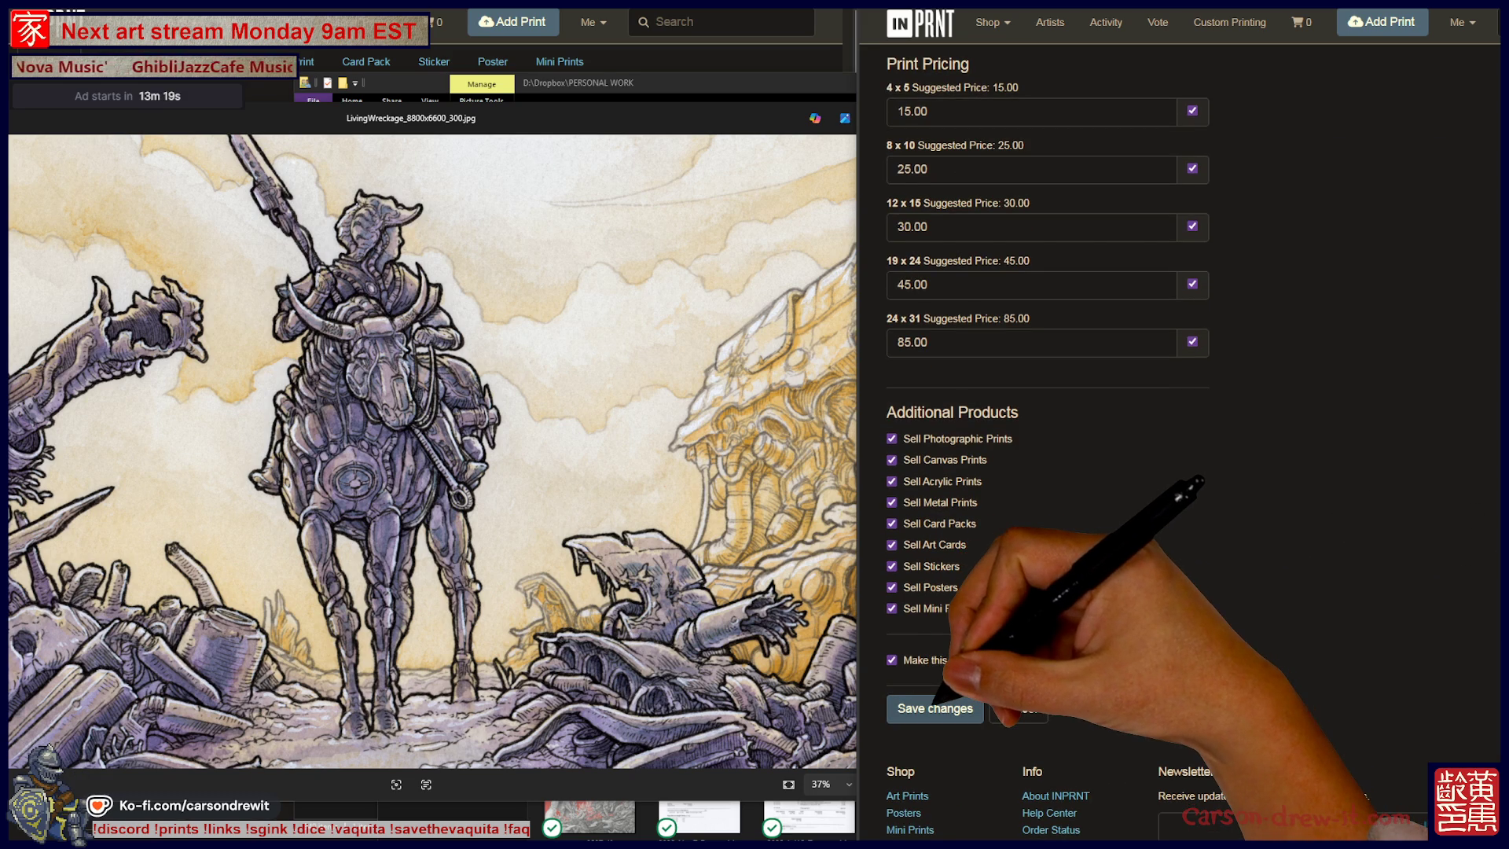
left_click(935, 707)
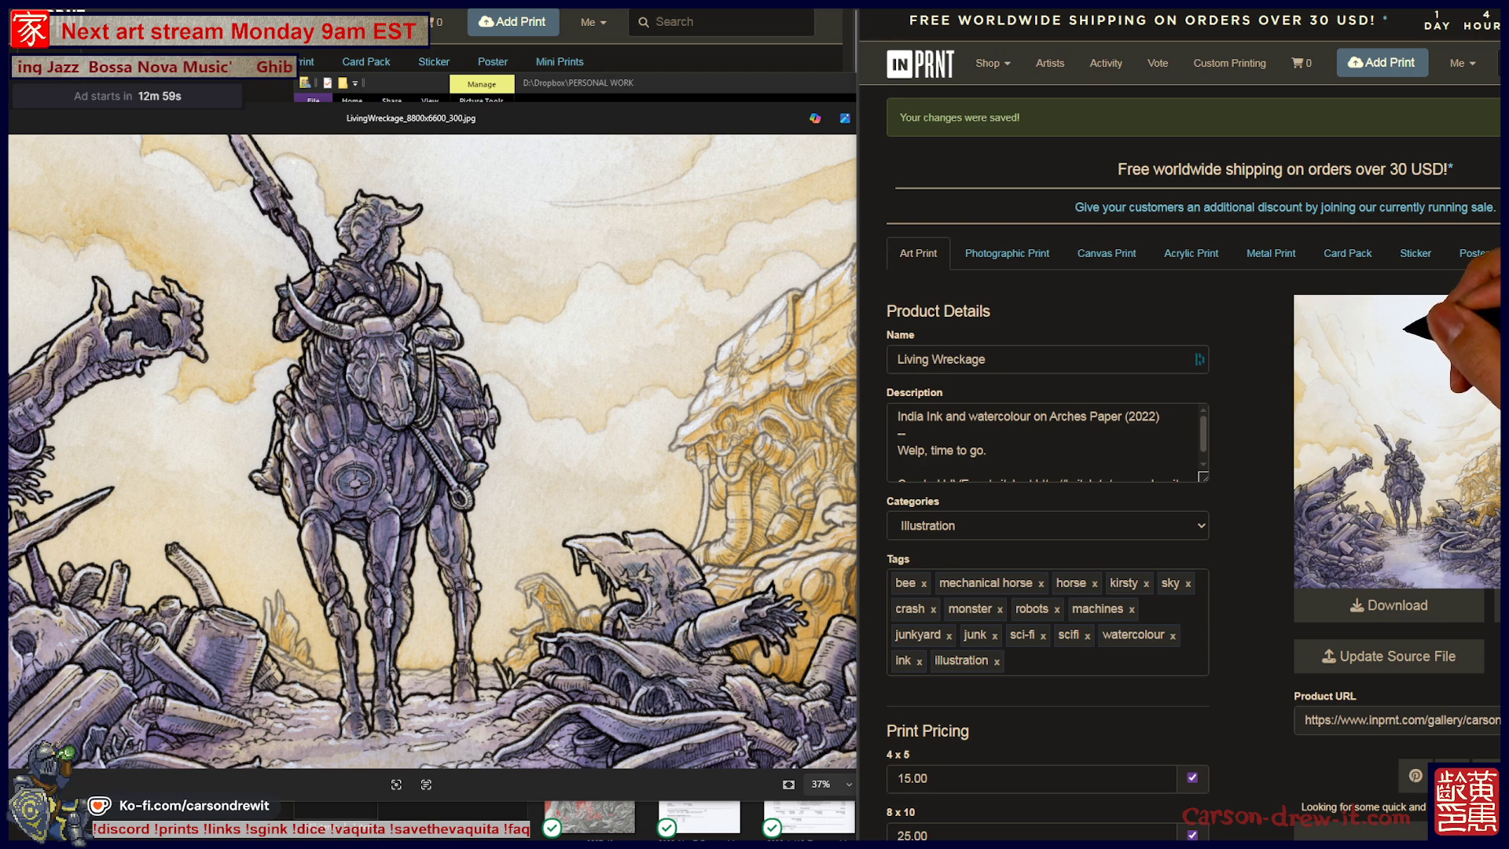
scroll(1179, 471, "down", 5)
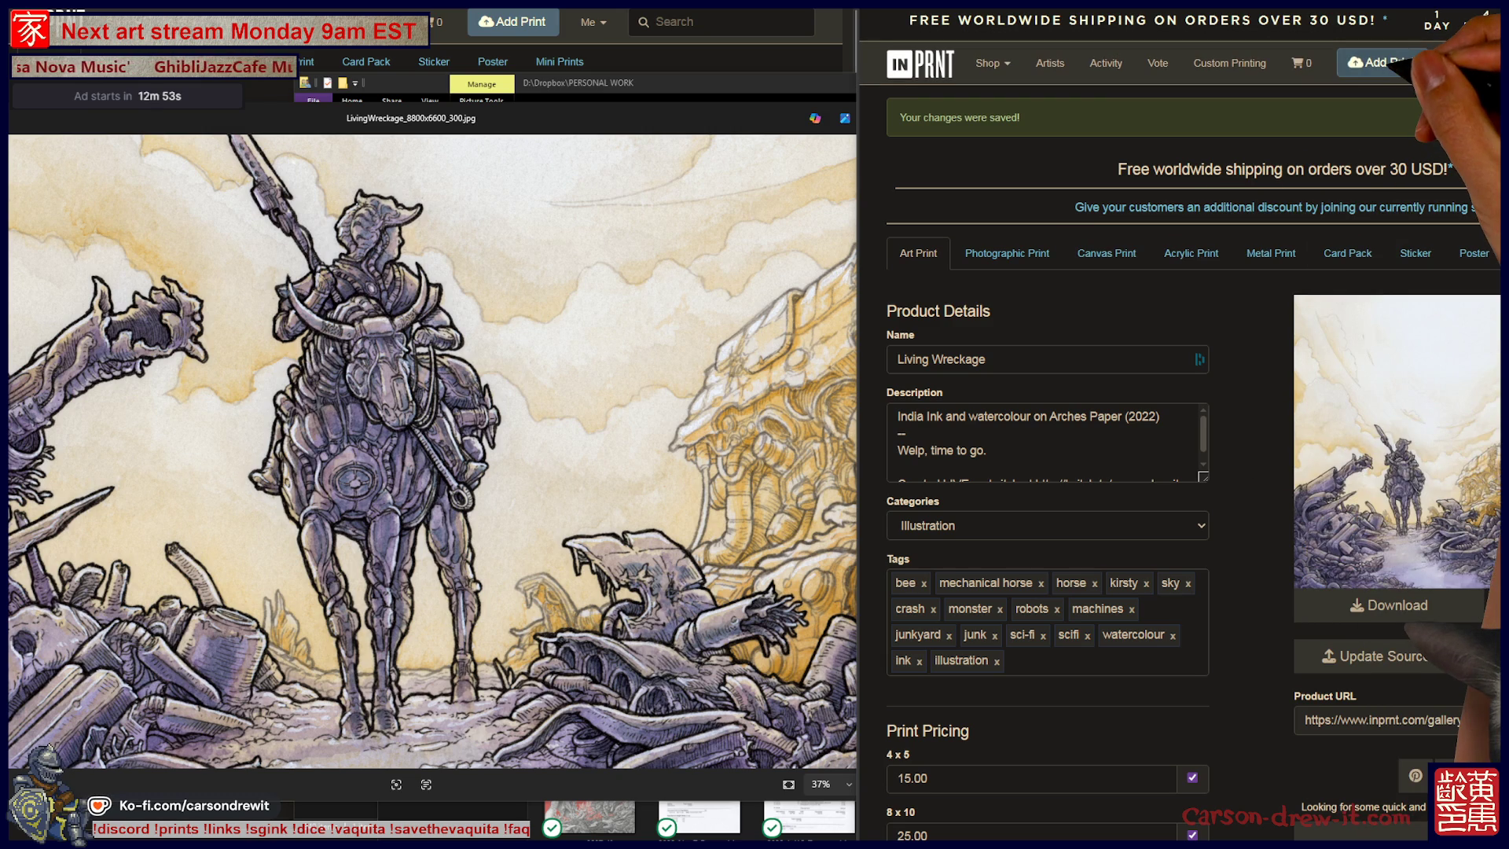
left_click(1380, 62)
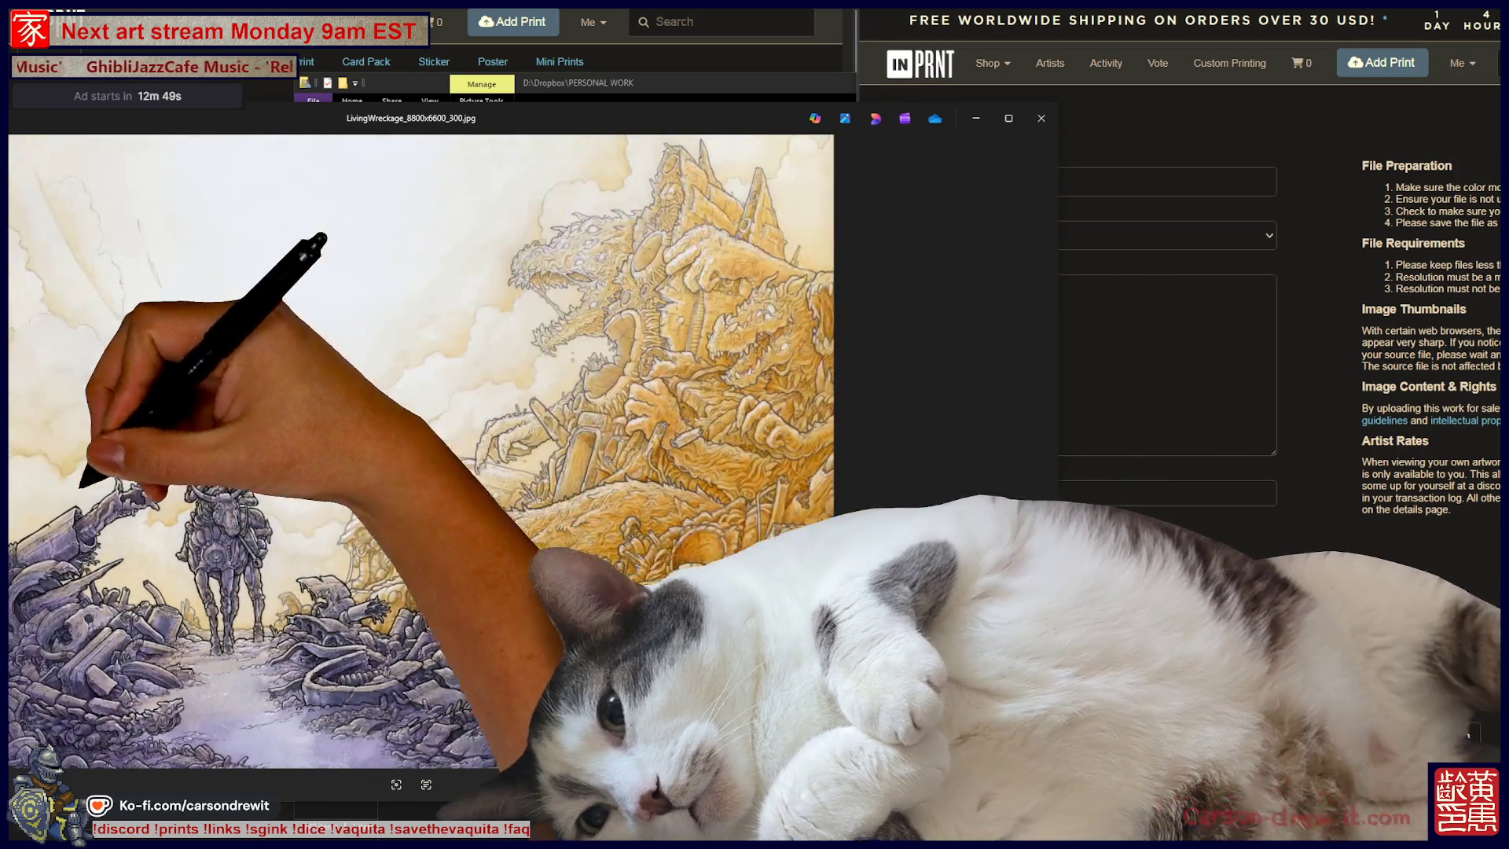
Attach TigerLilies_8800x6600_300.jpg to the new print and name it 'Tiger Lilies'.
key("Right")
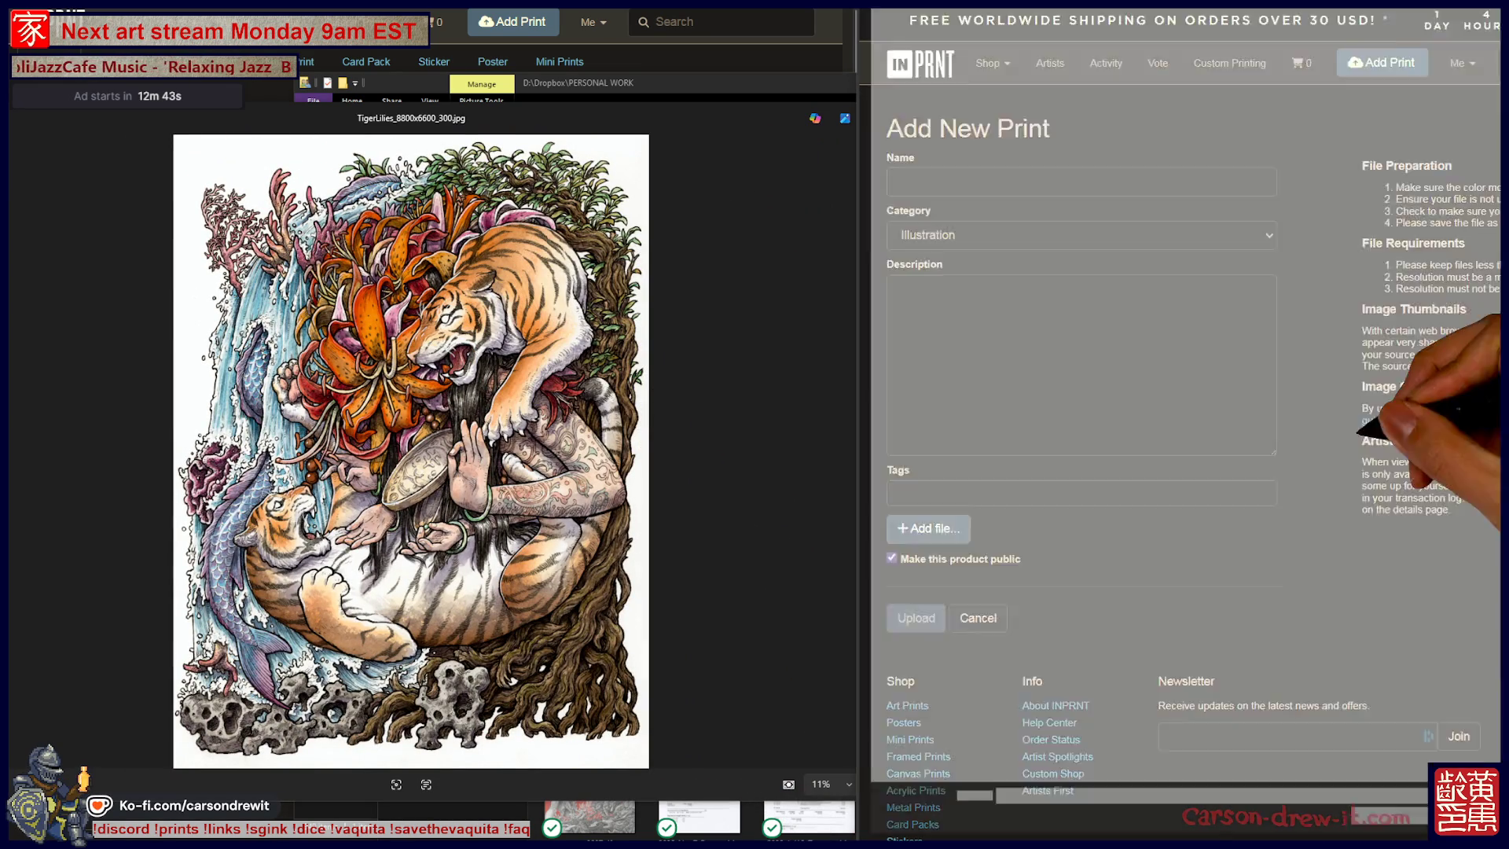
left_click(1125, 39)
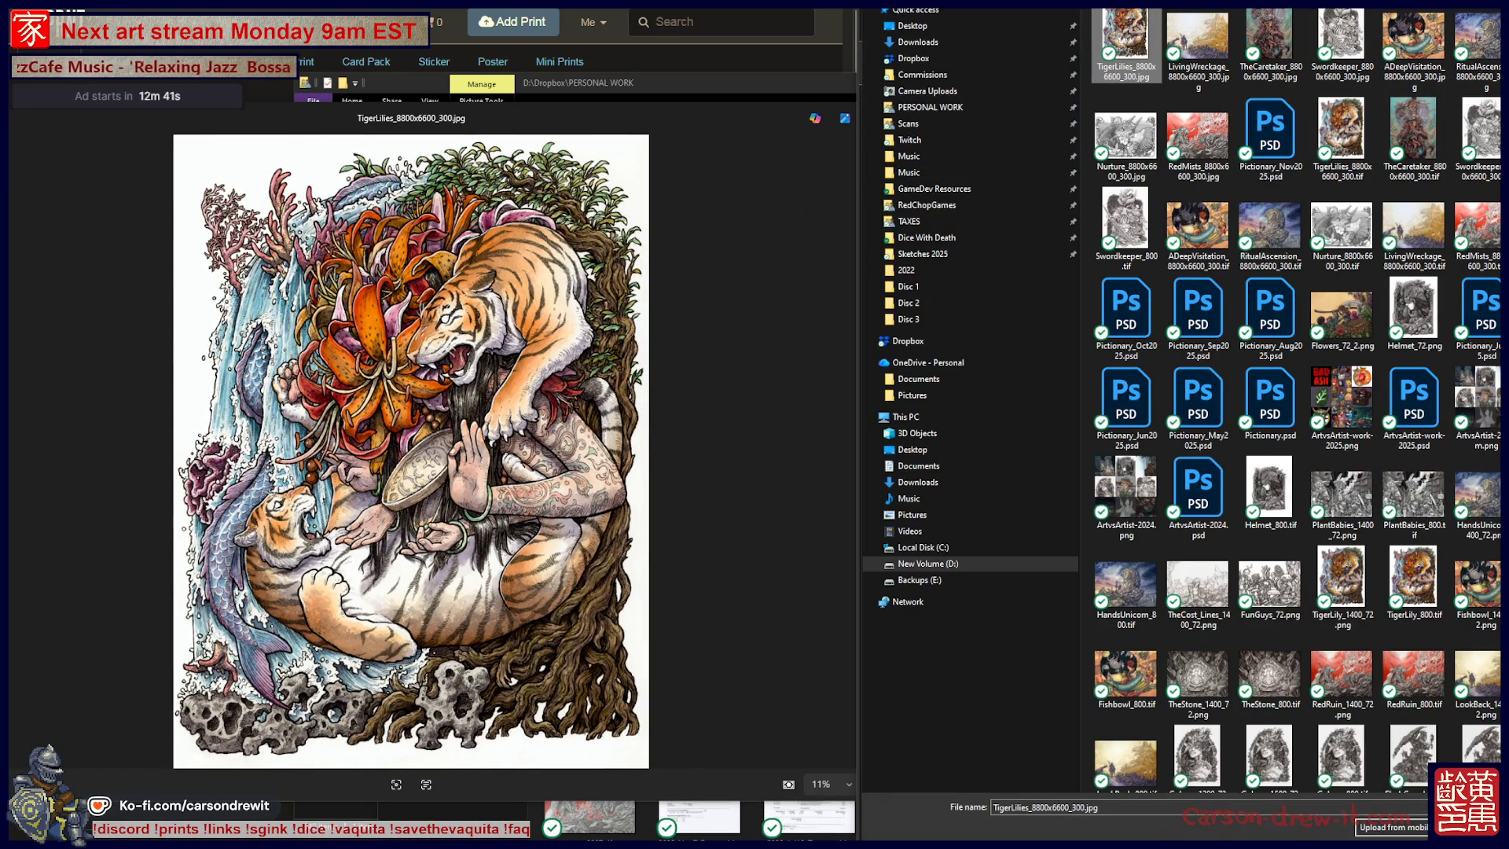
double_click(1125, 39)
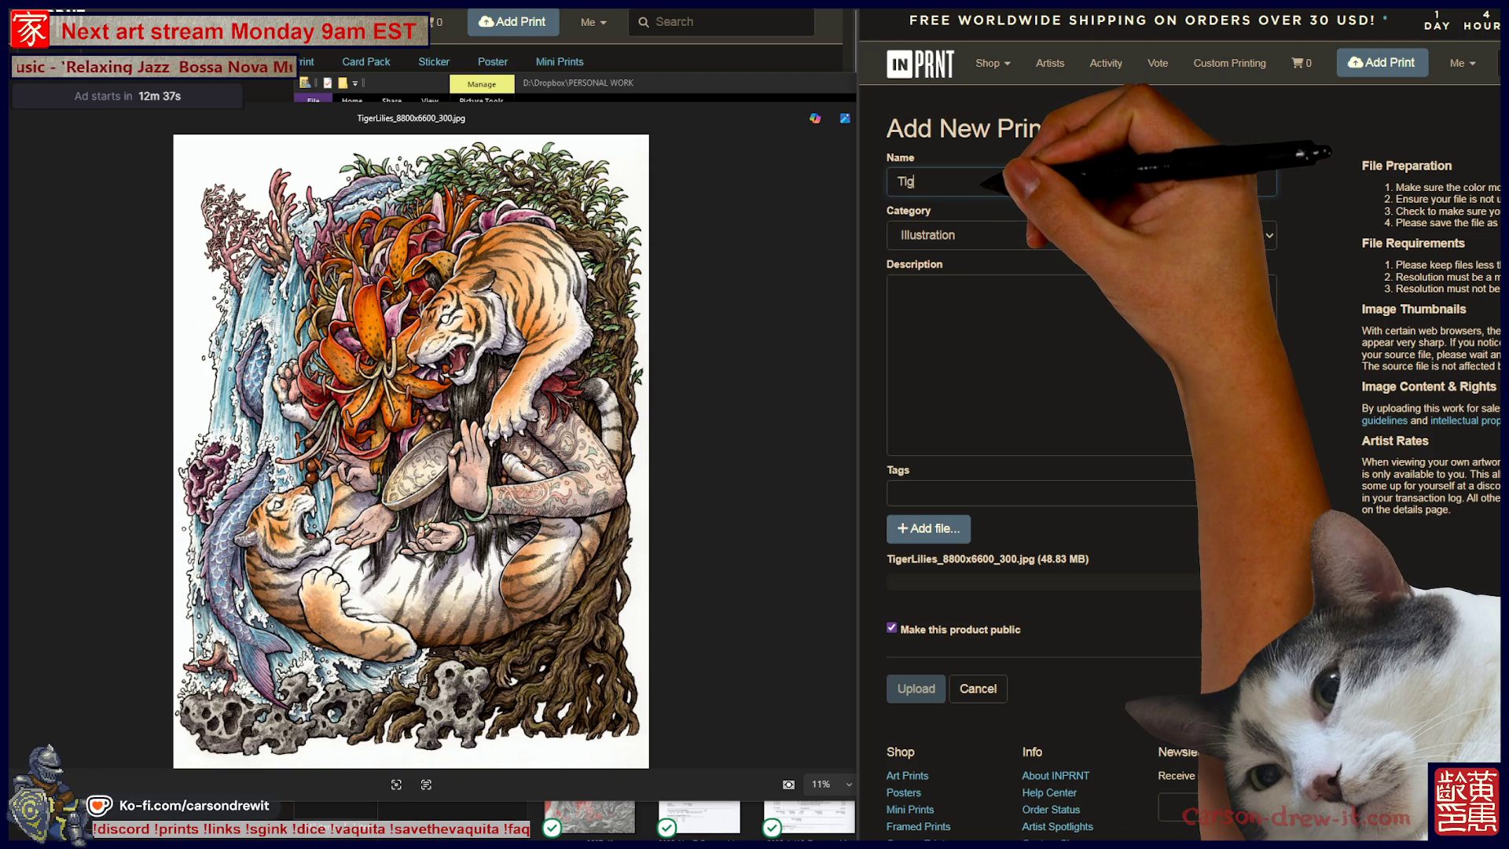
type("er Lilies")
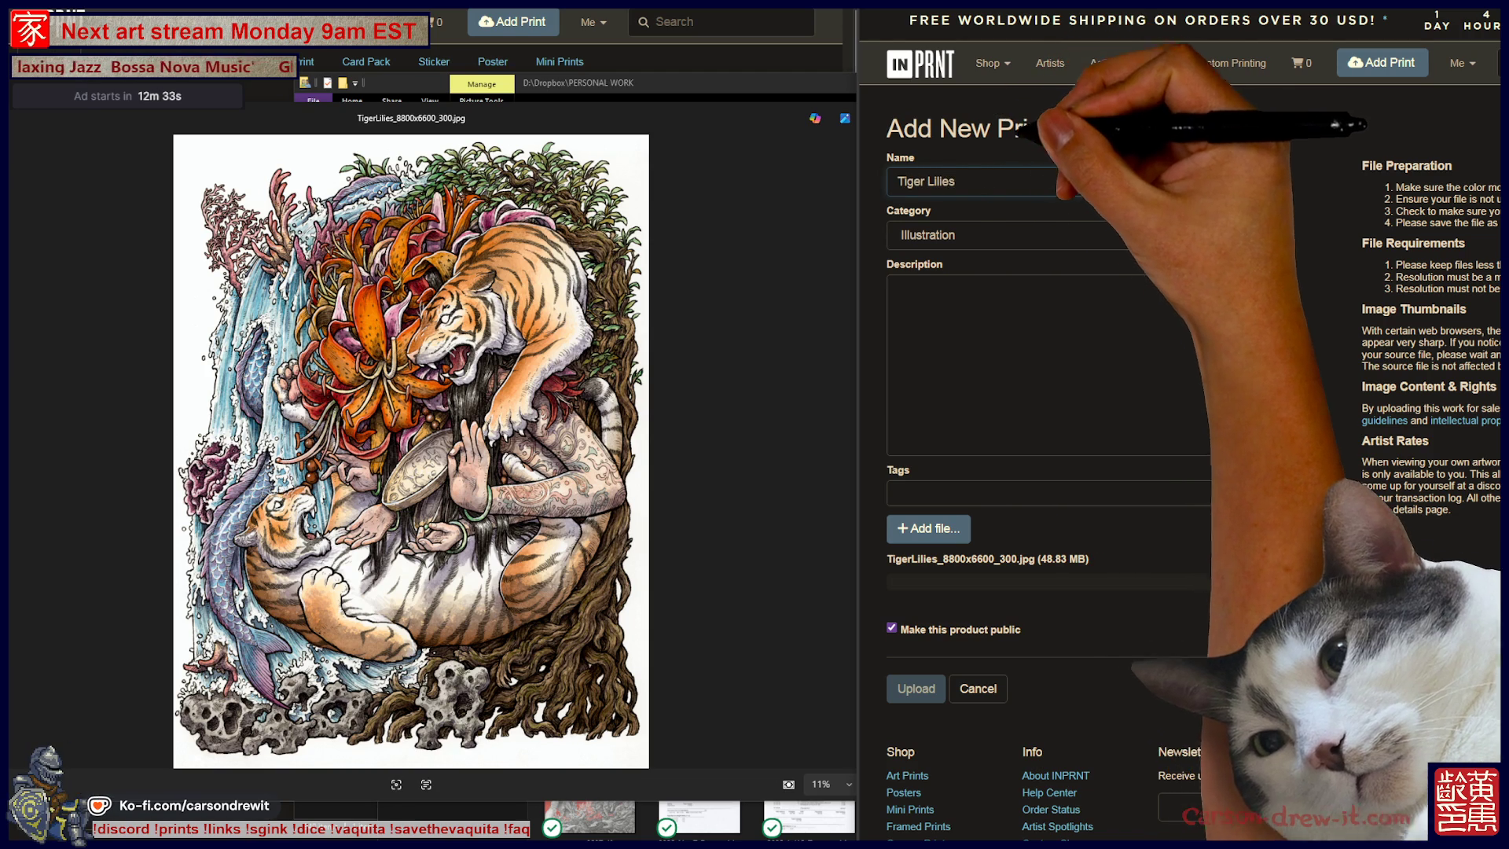
left_click(897, 289)
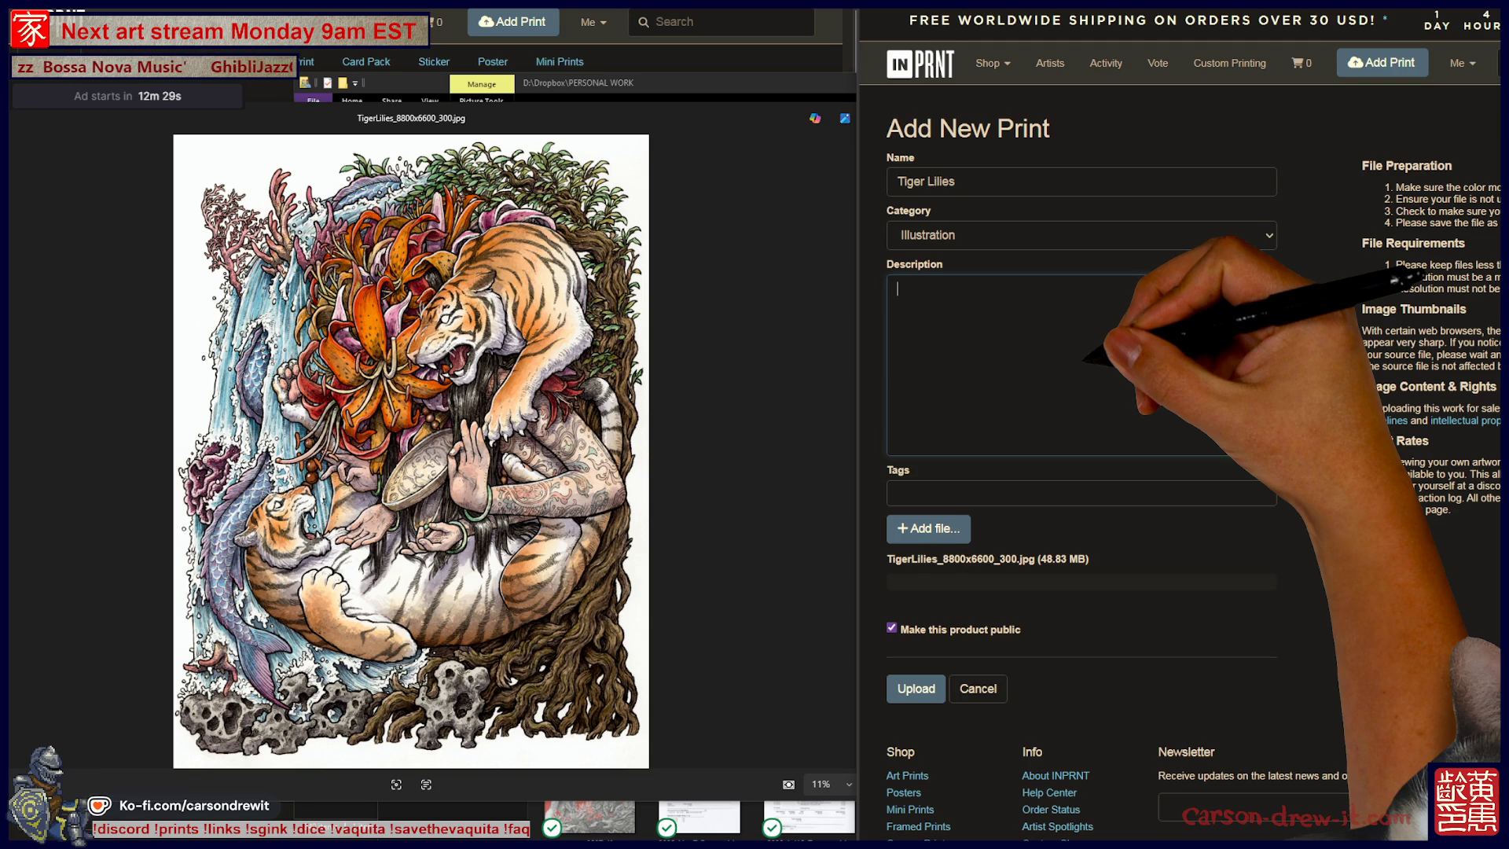
Paste the description, add 'and watercolour', and swap the joke line for 'Just tiger things I guess :)'.
key("ctrl+v")
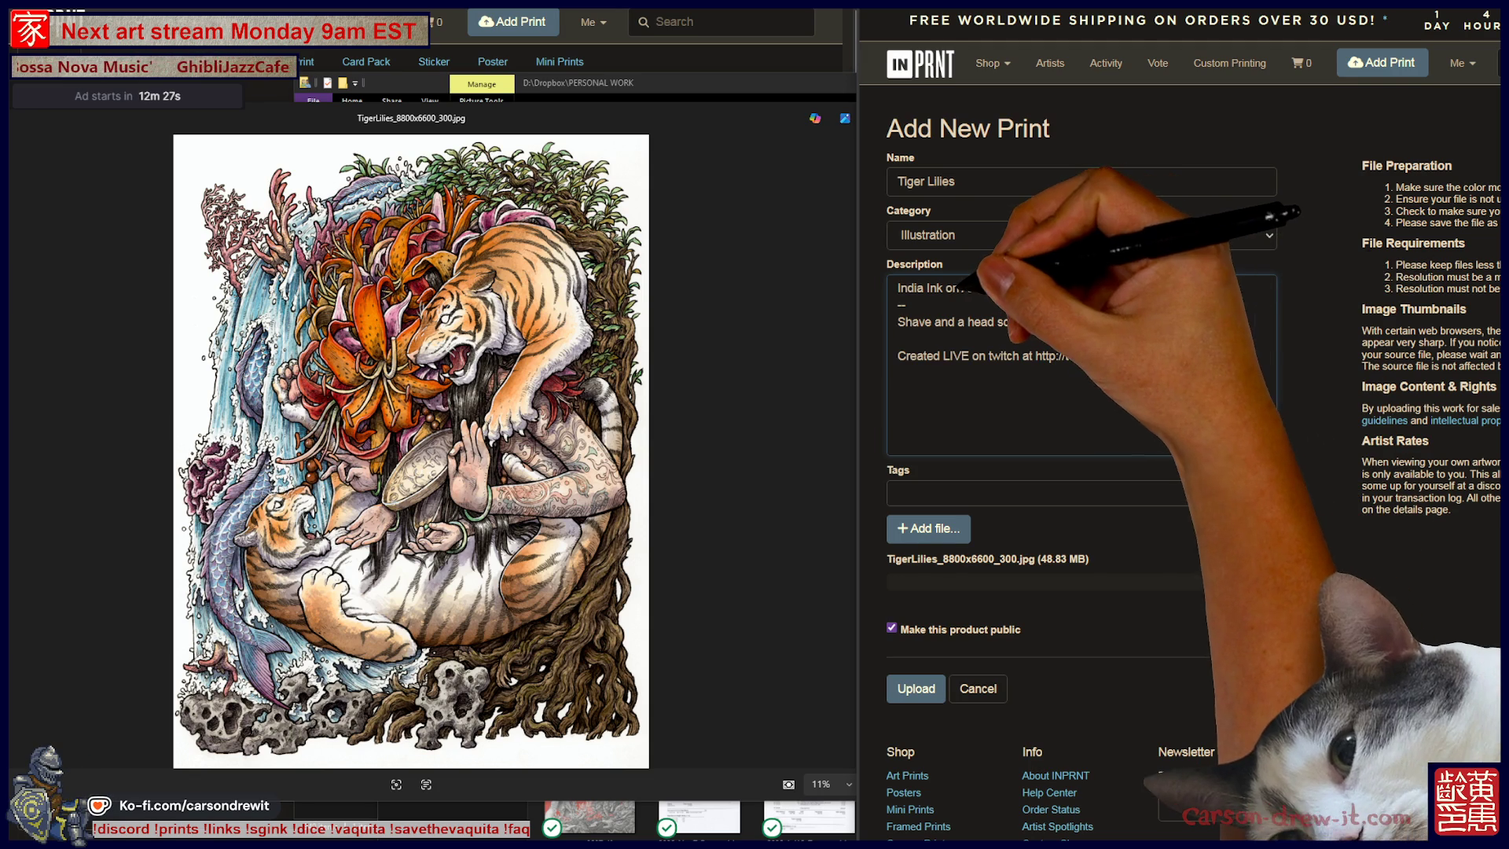
left_click(945, 287)
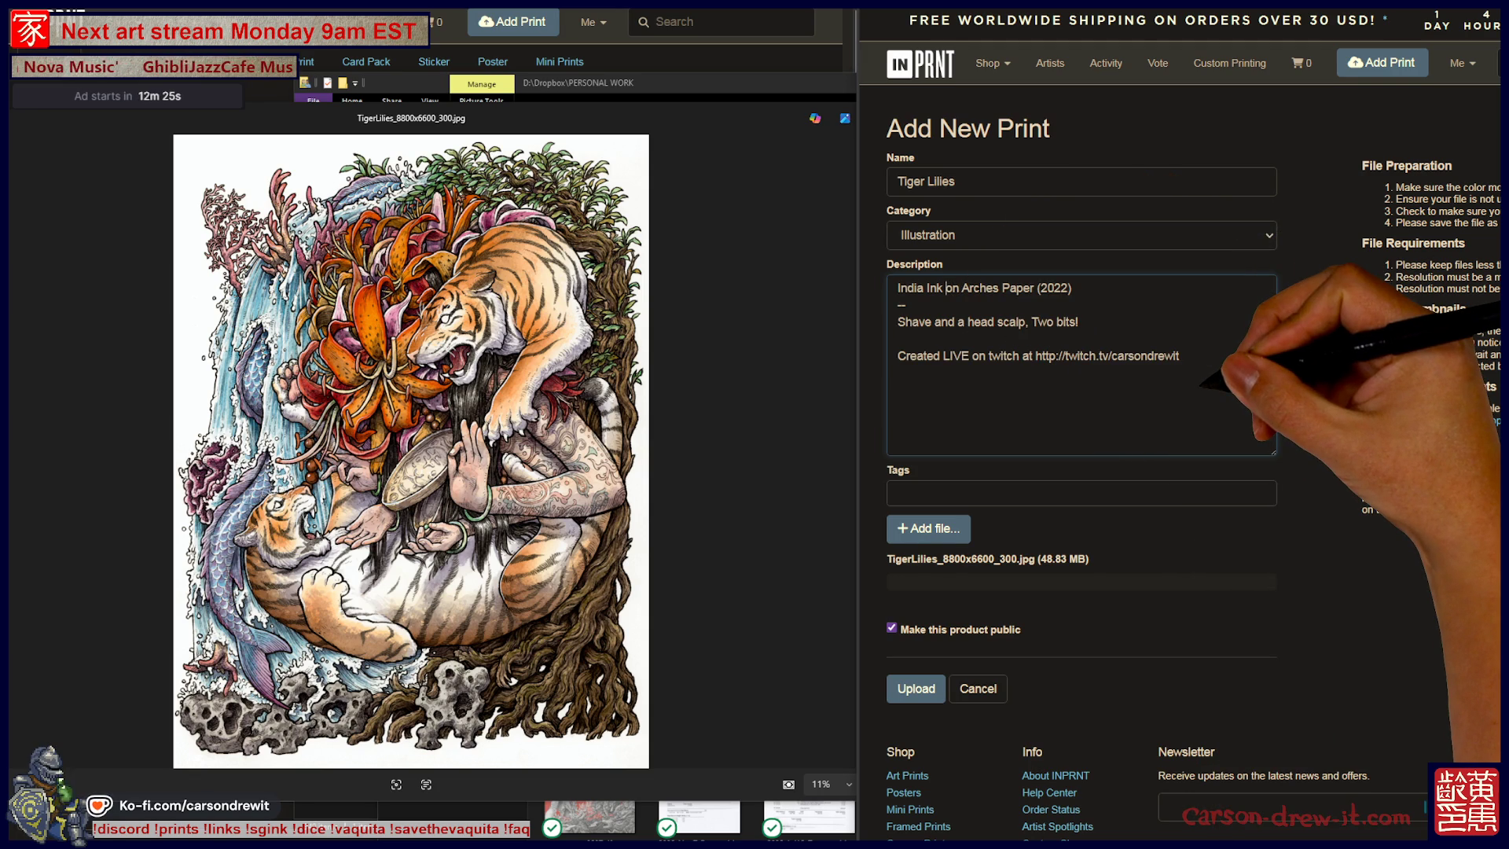
type("and water")
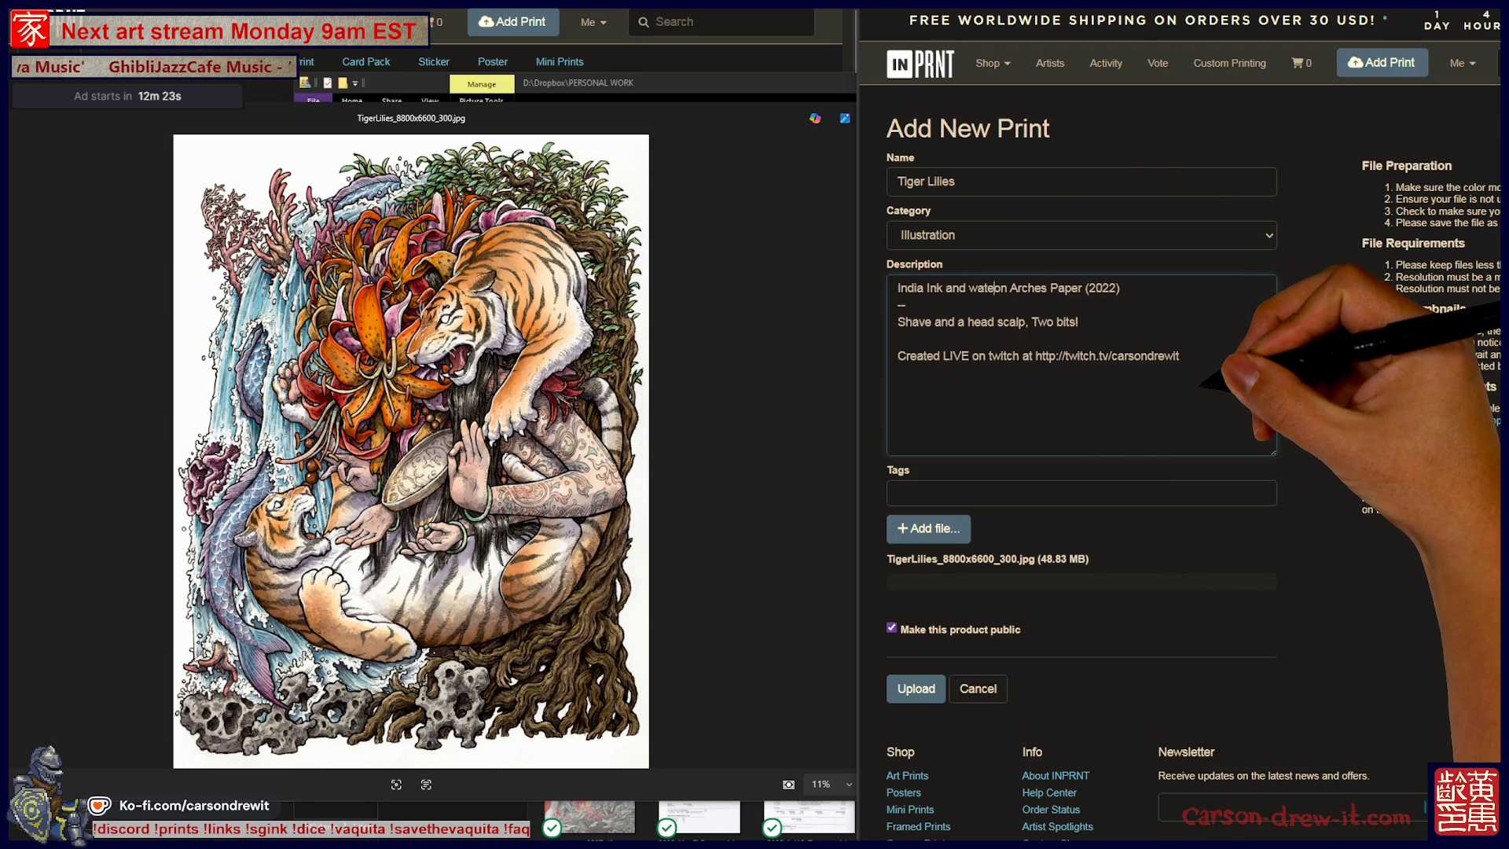
type("colour")
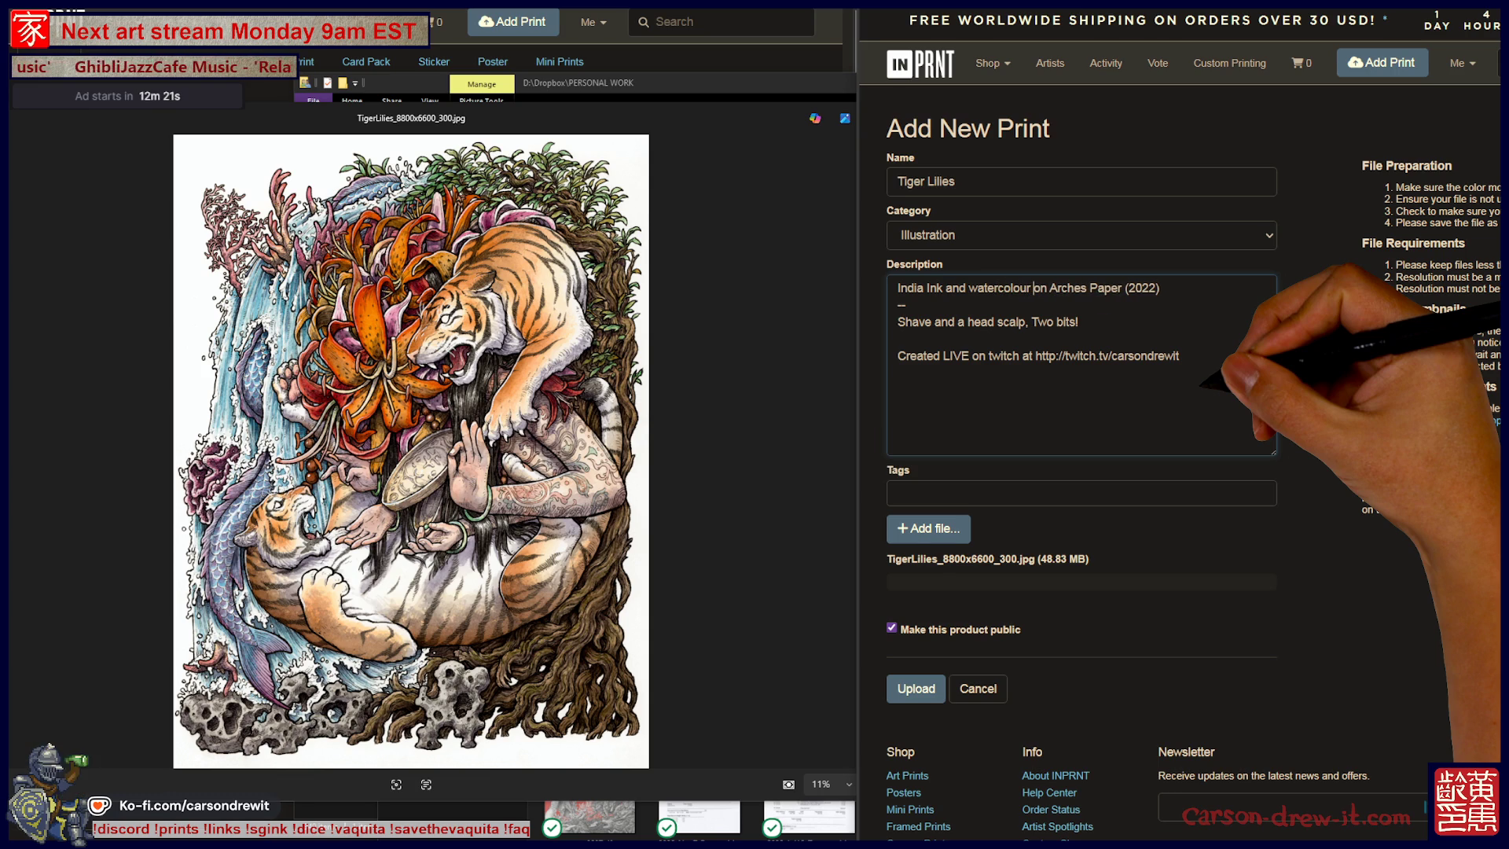
left_click_drag(897, 321, 1078, 321)
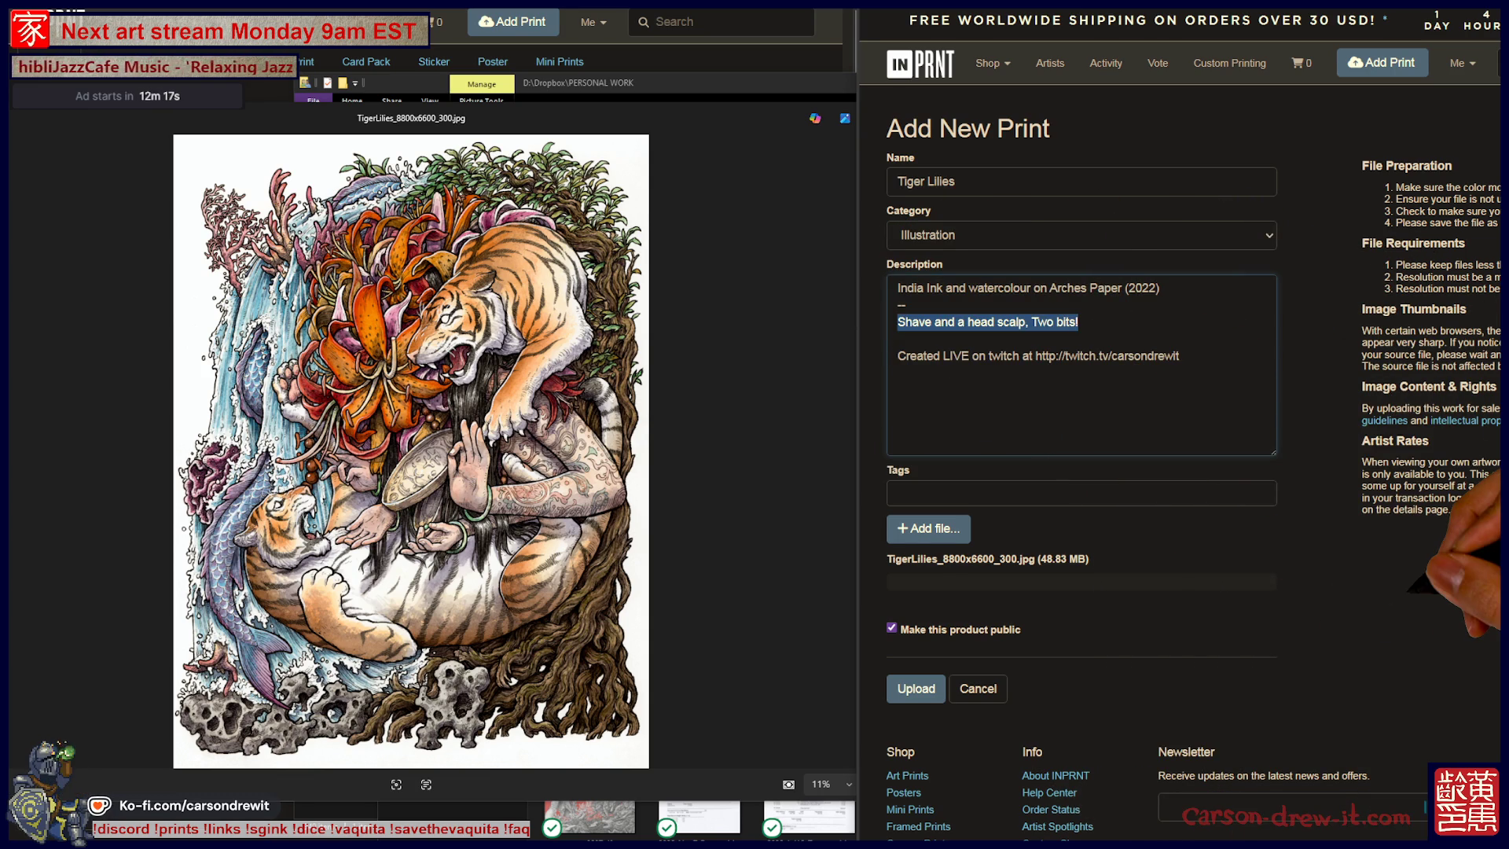
key("BackSpace")
type("Jus")
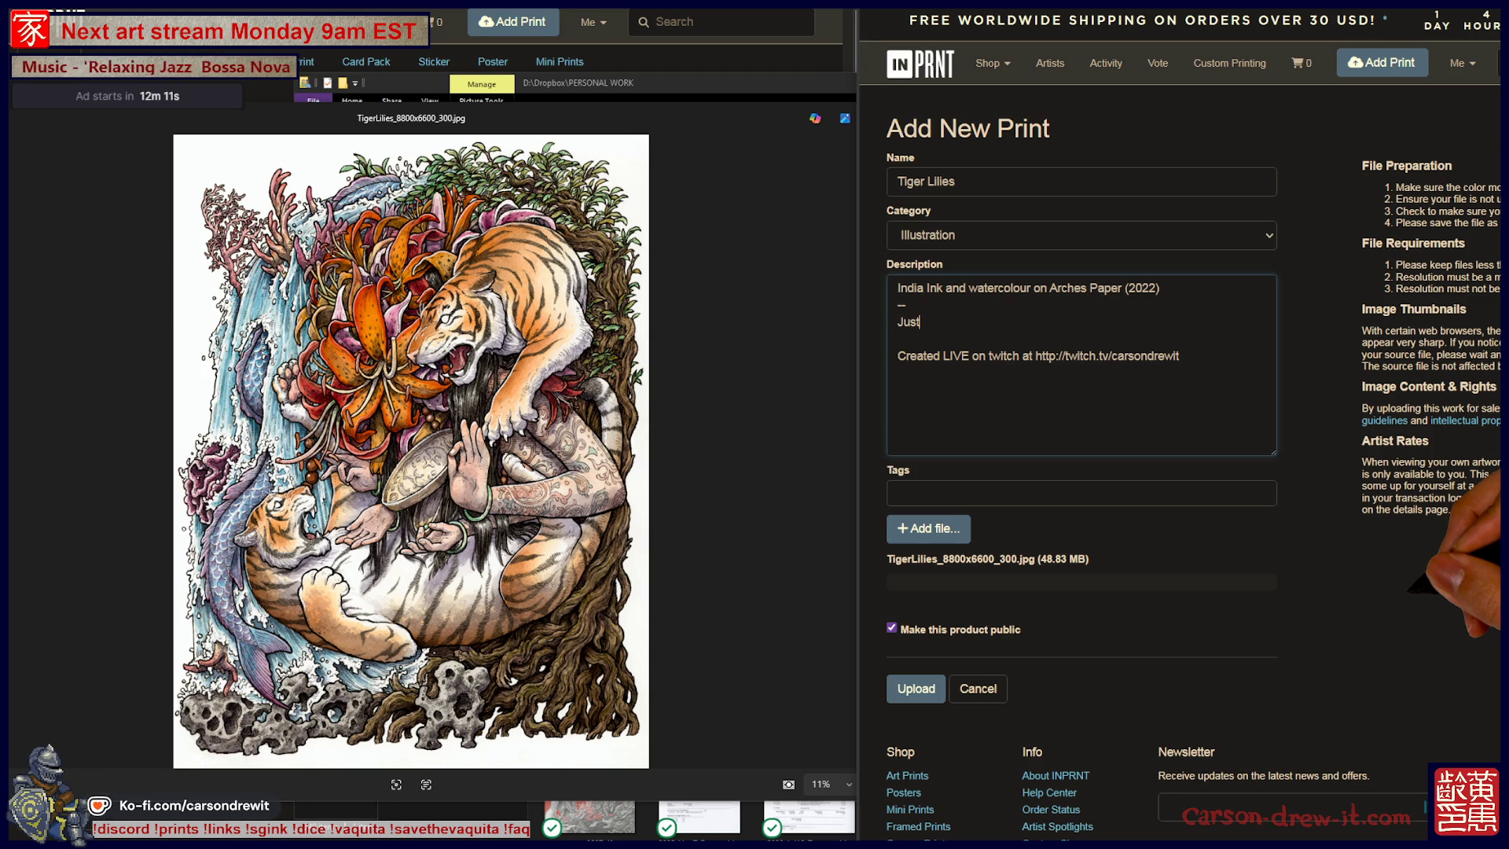
type("tiger")
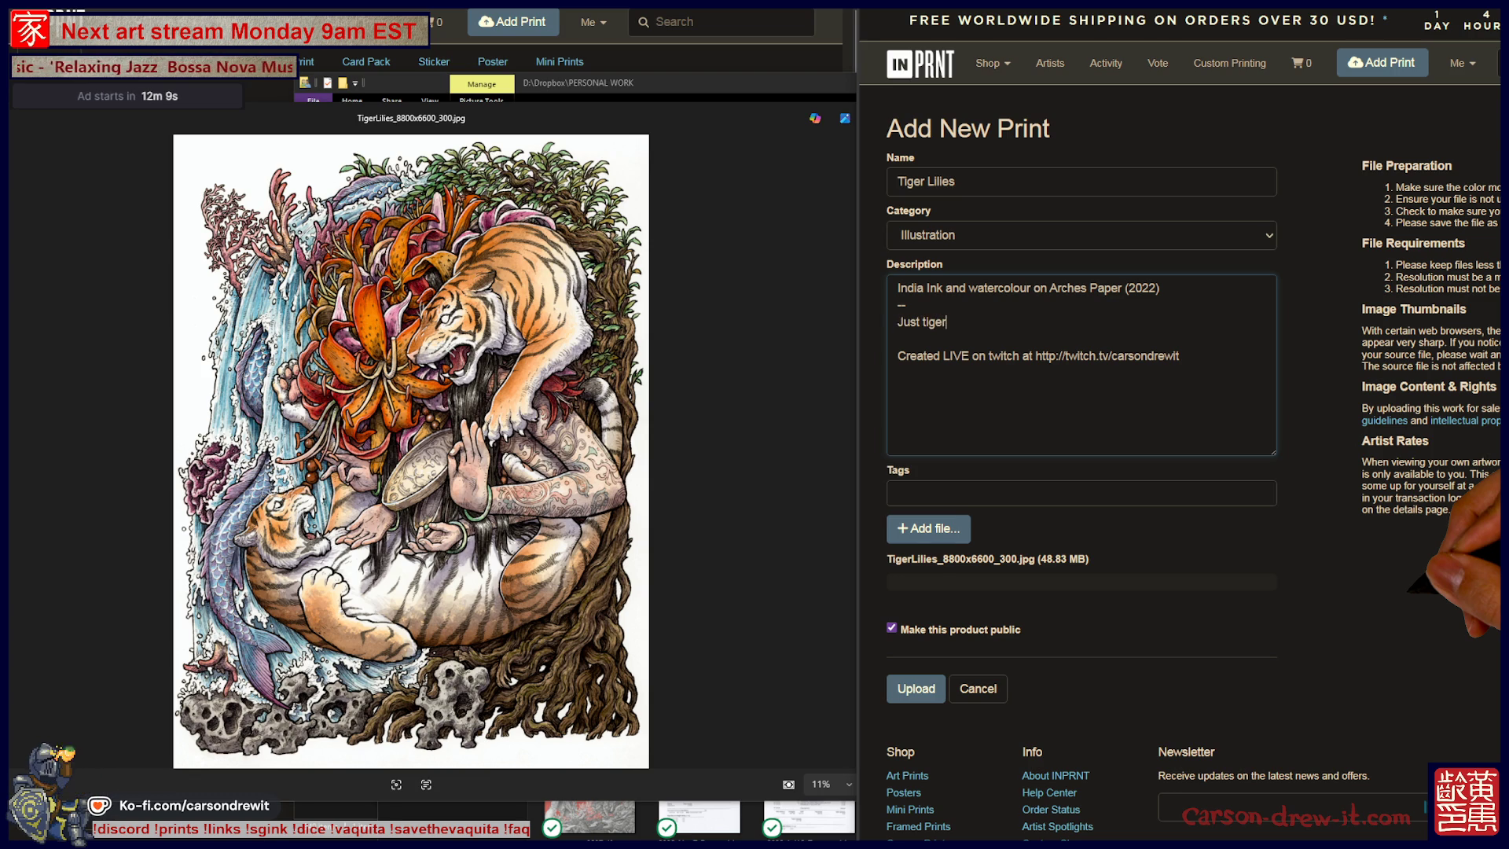
type(" things I guess :)")
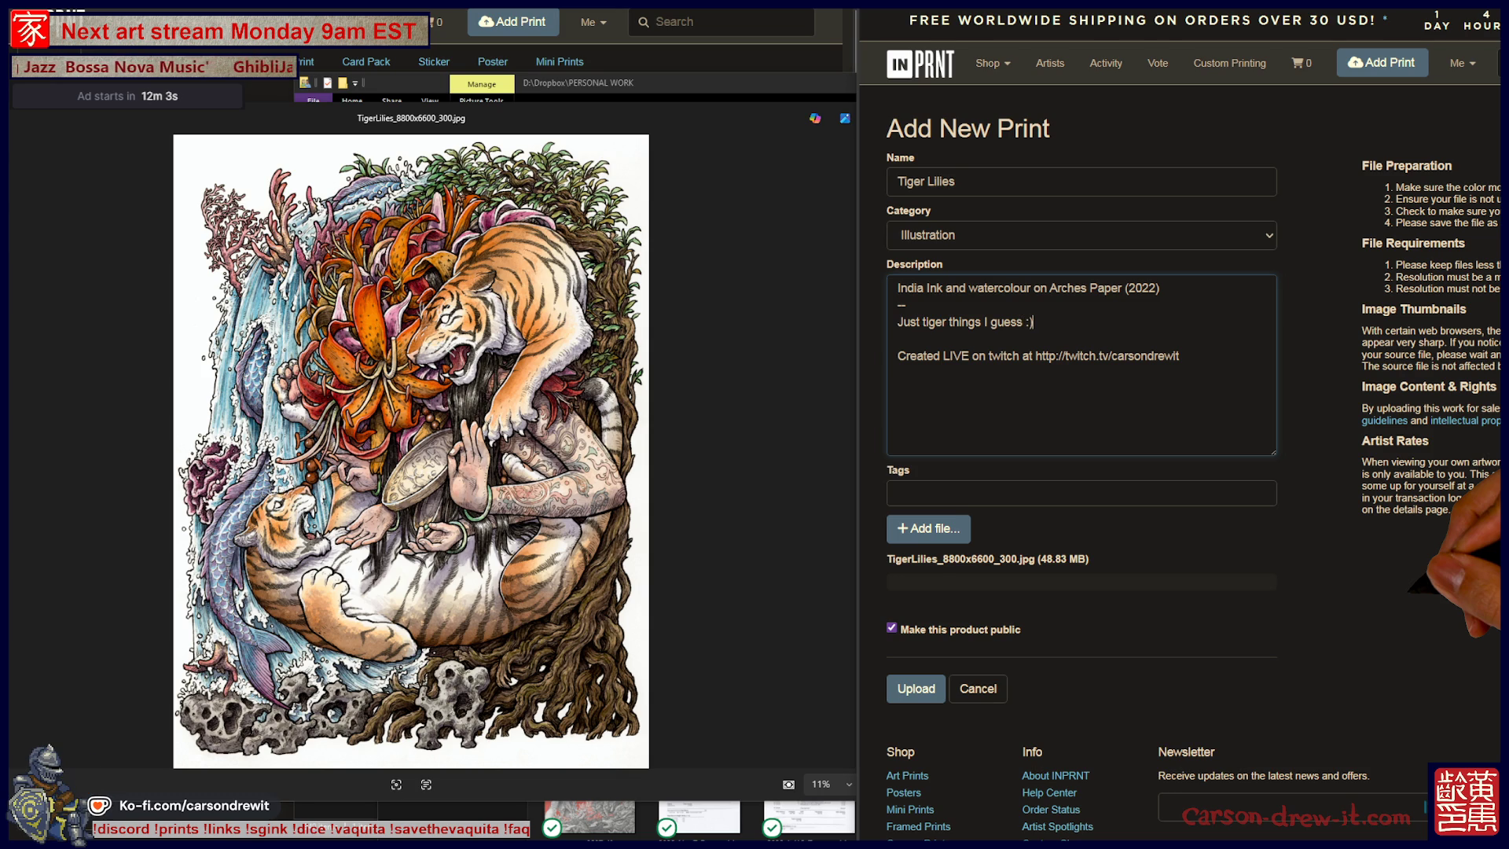
left_click(982, 493)
type("illustratio")
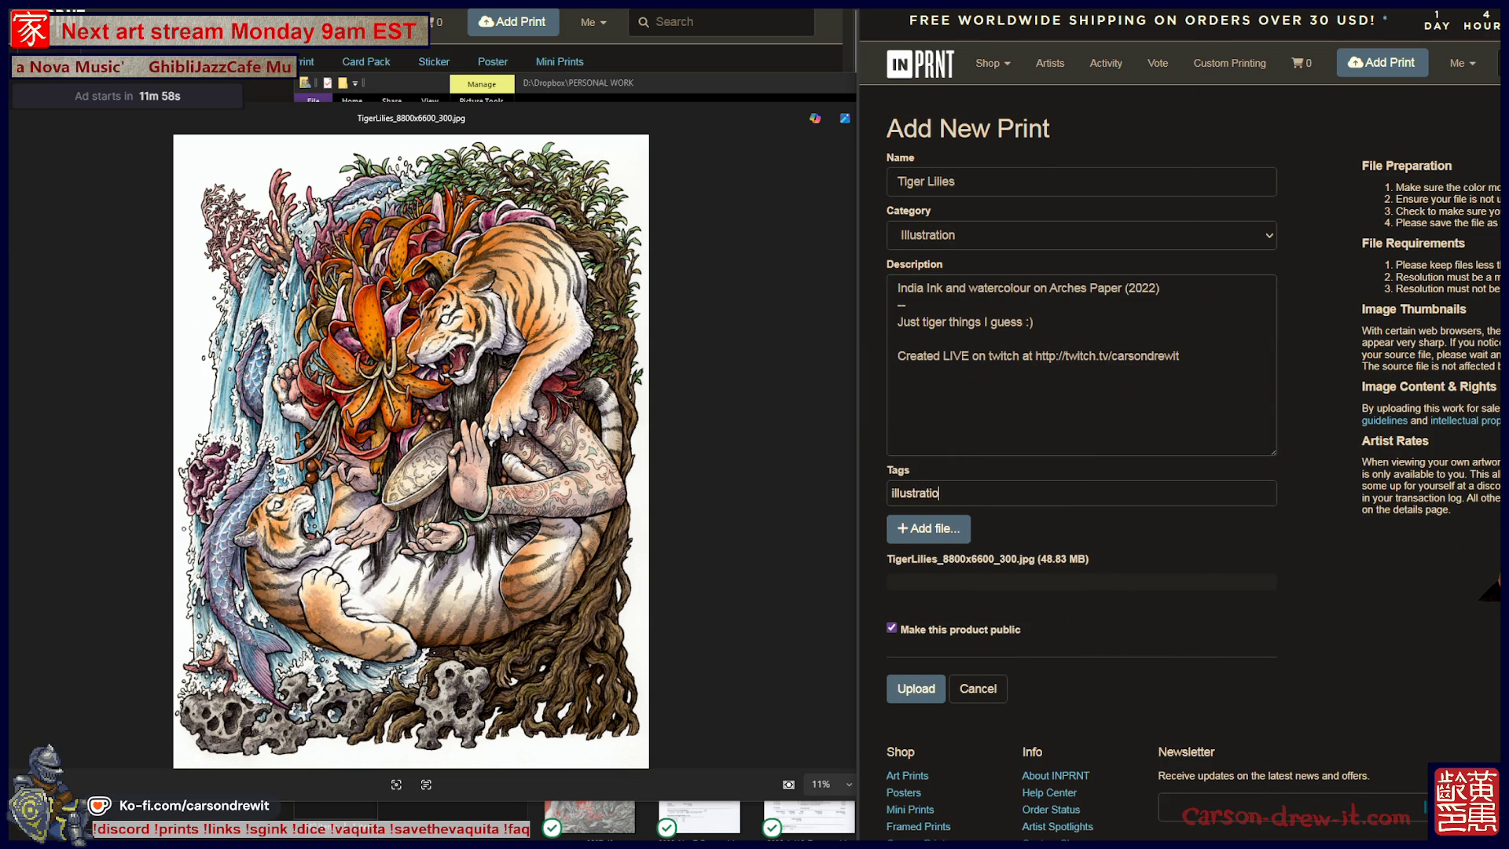
Tag Tiger Lilies with illustration, ink, watercolour, water, tree and tiger.
type("n")
key("Return")
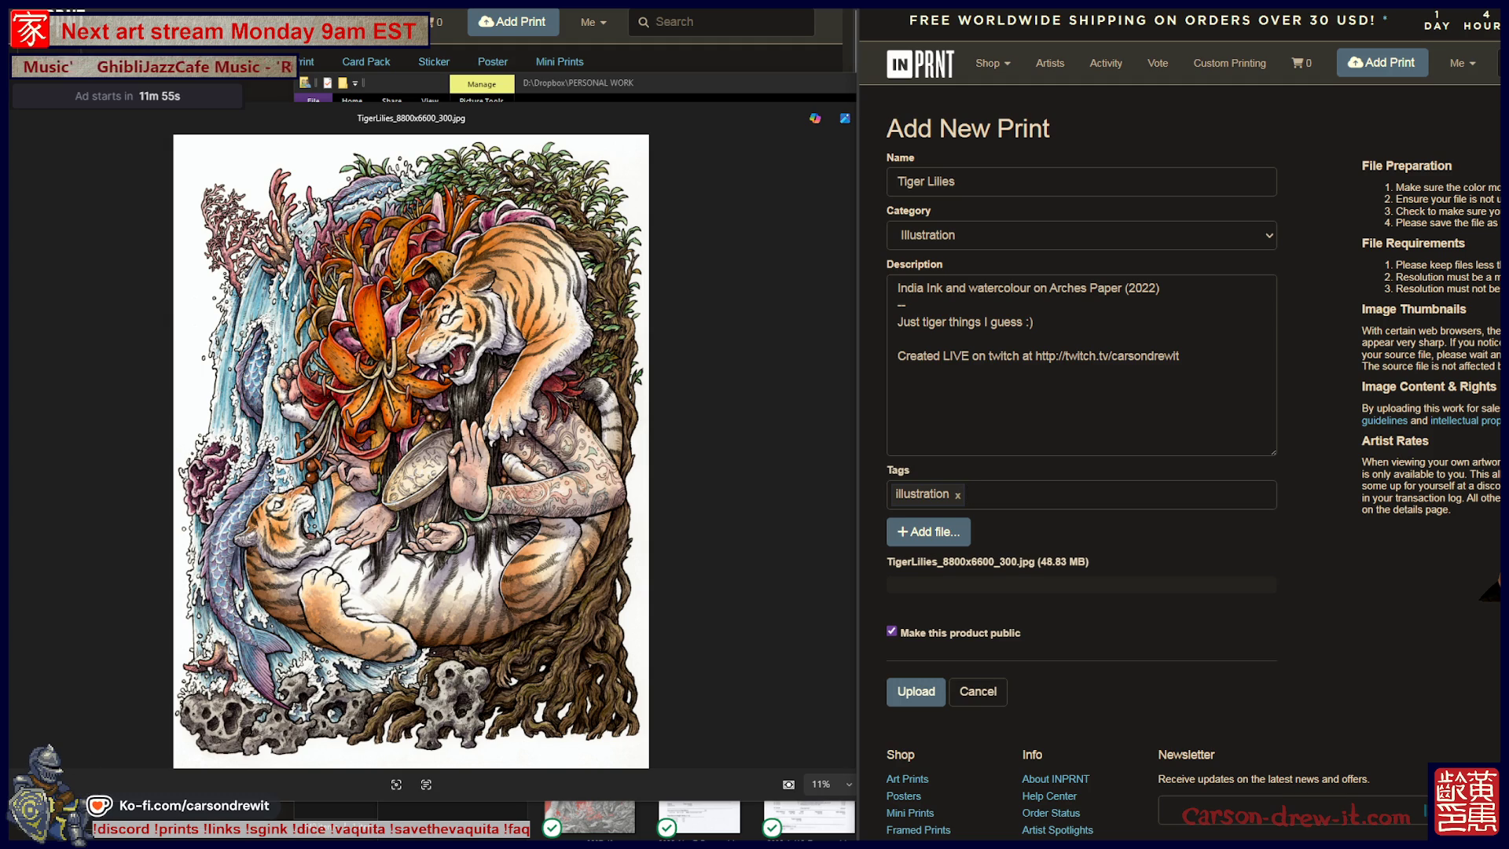
type(" ink")
key("Return")
type("watercolour")
key("Return")
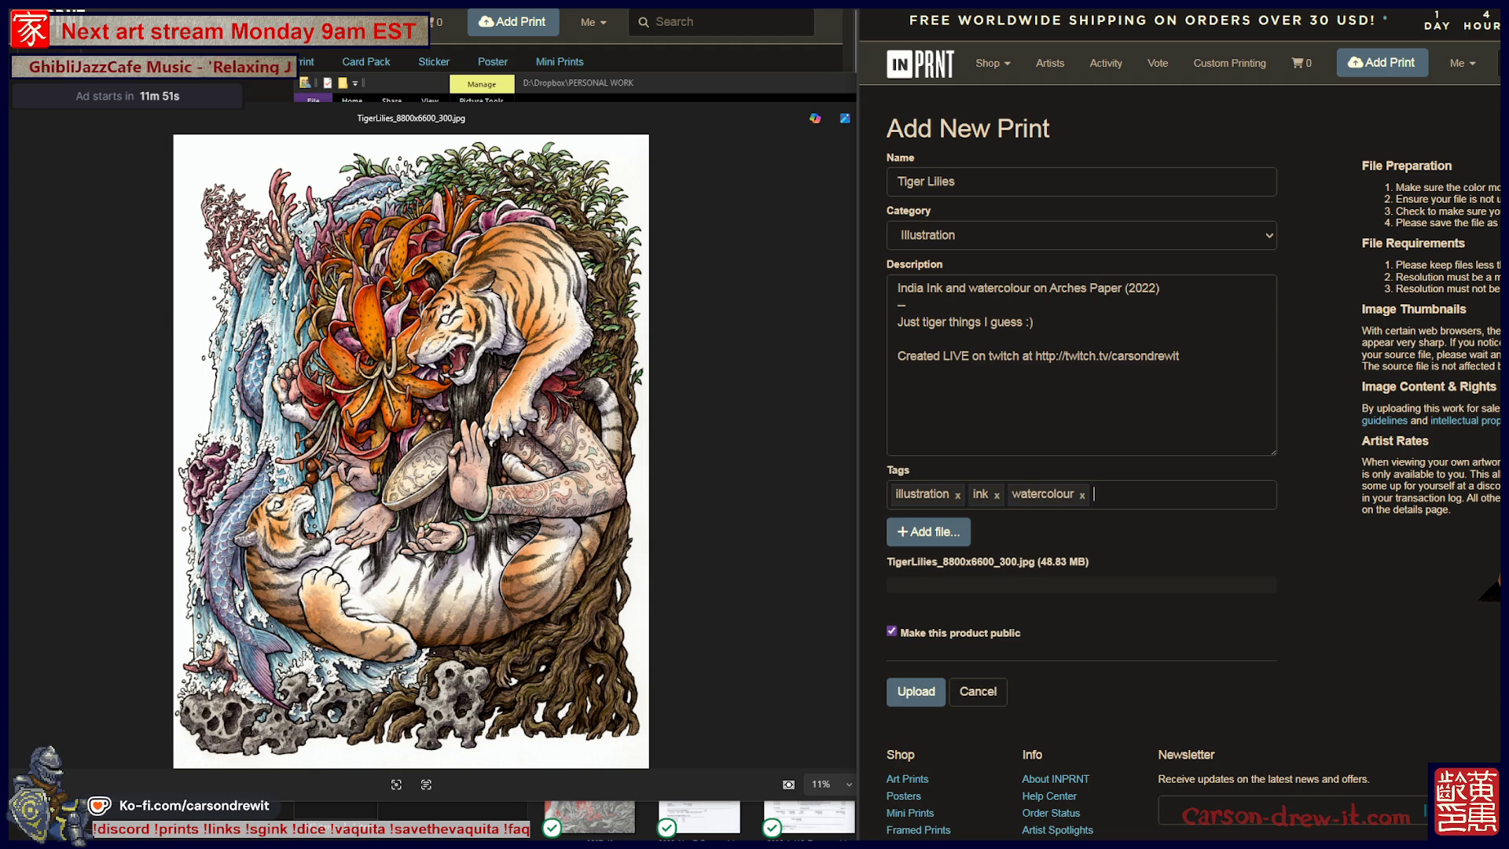
type("tr")
key("Return")
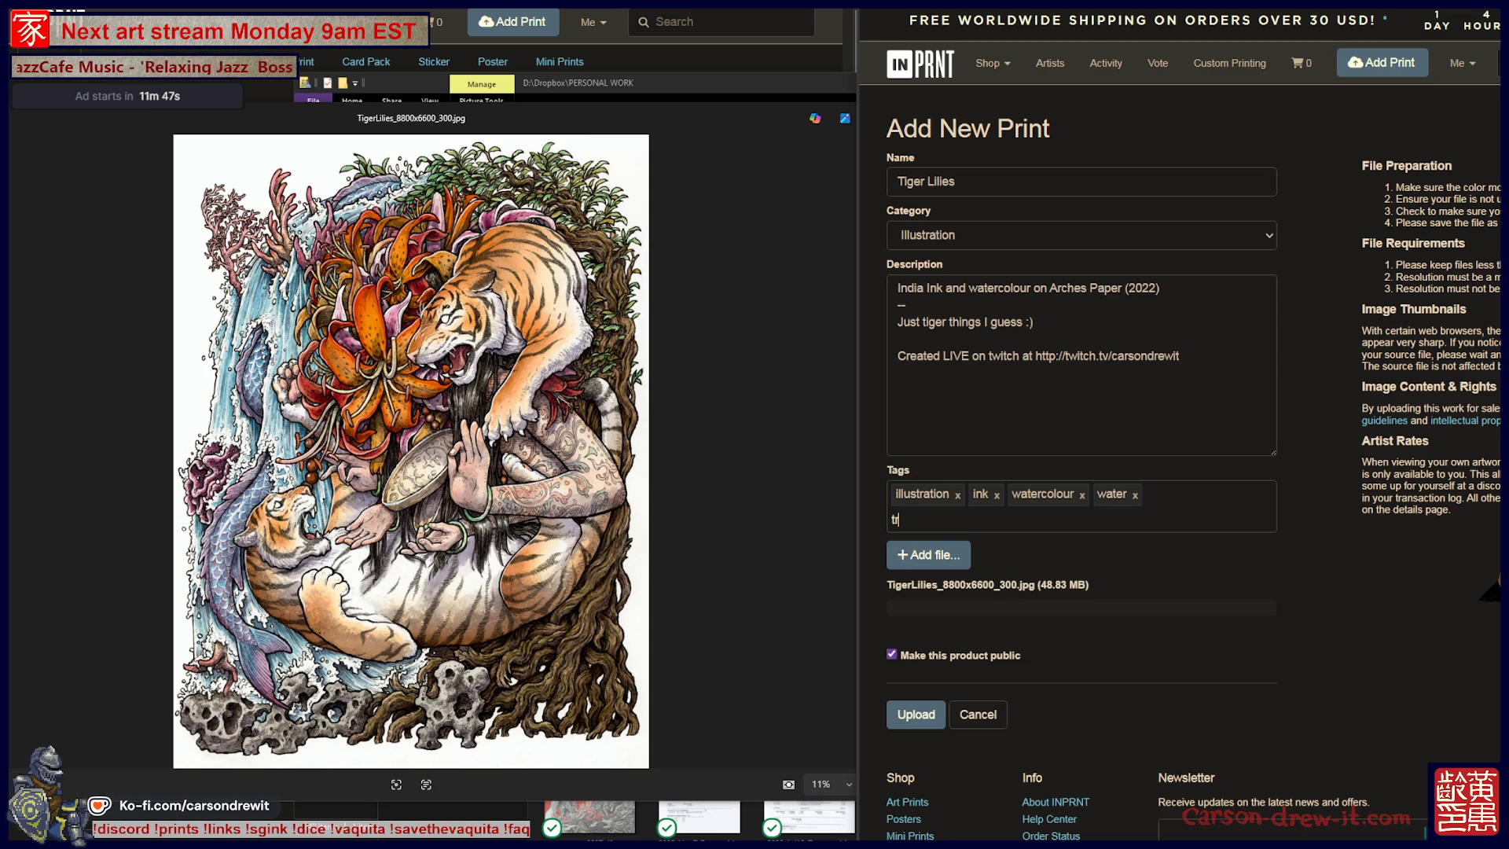
type("ee")
key("Return")
type("t")
key("Return")
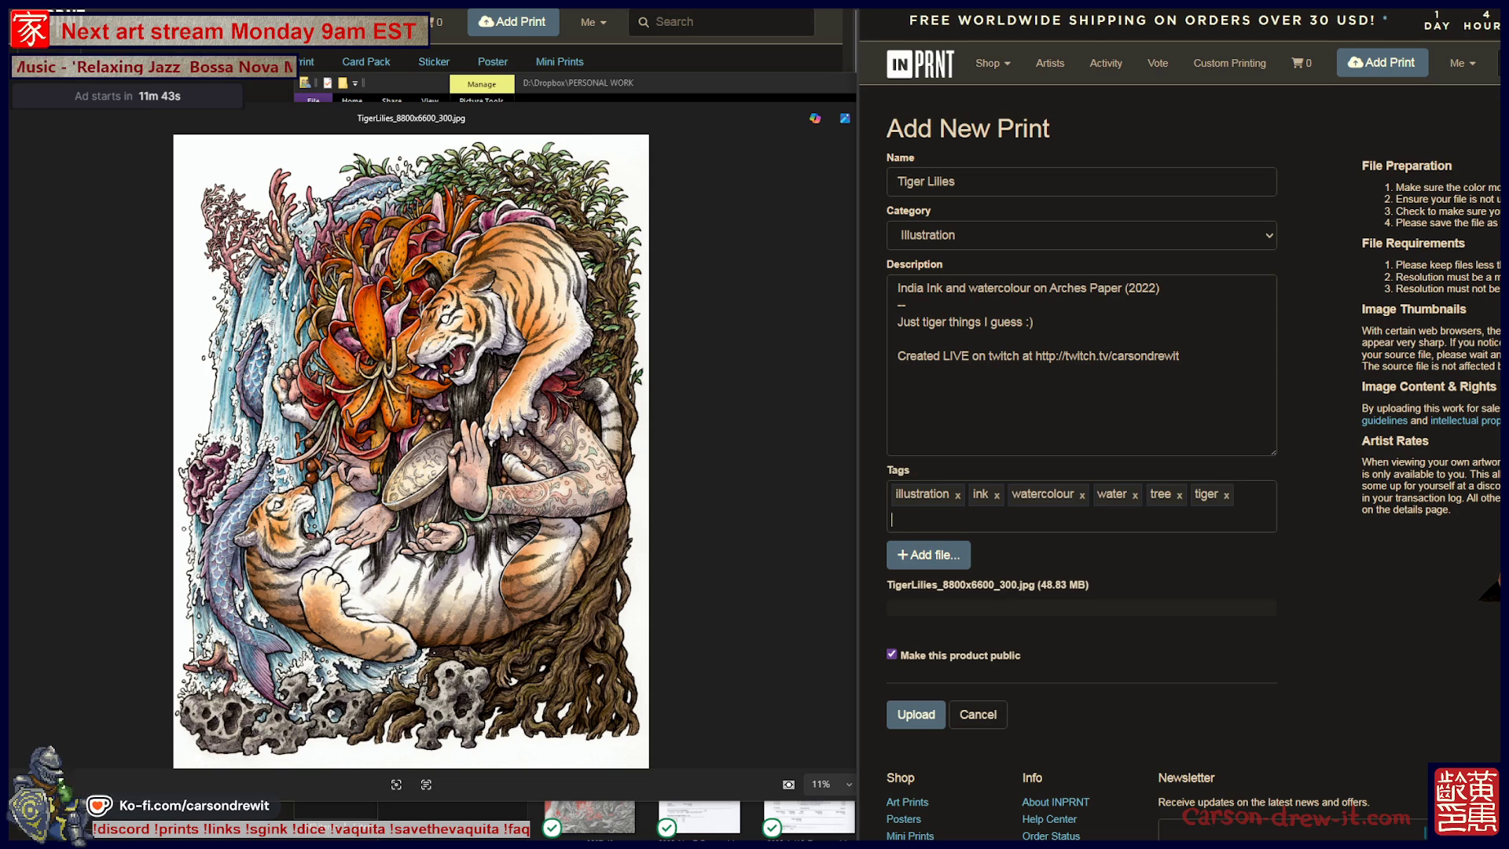
Add tigers, liger lilies, tiger lily, lily, lilies, waterfall, coral, flower and flowers as tags.
key("Return")
type("tiger lilies")
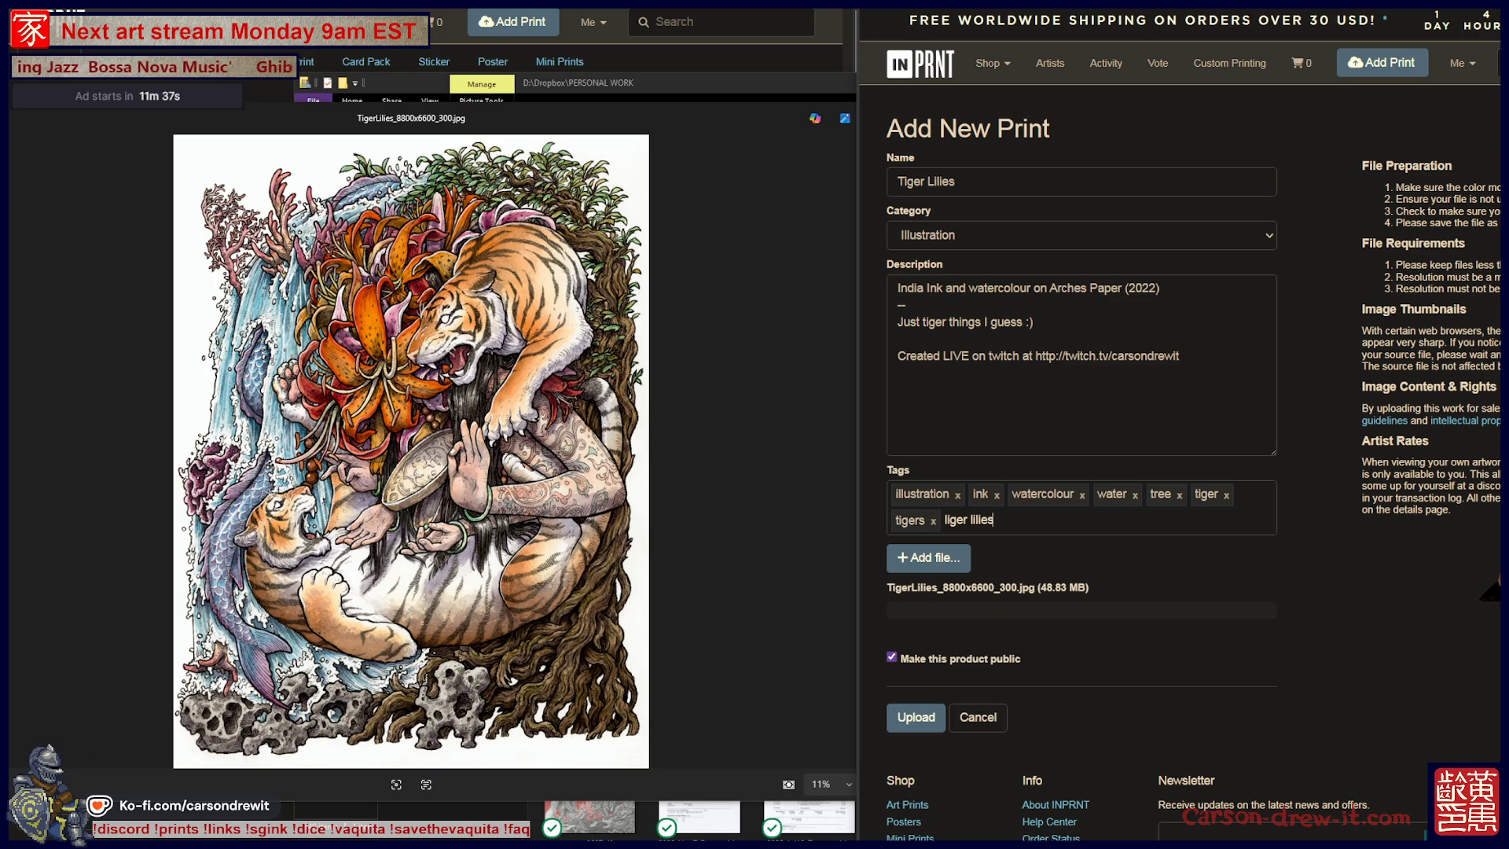
key("Return")
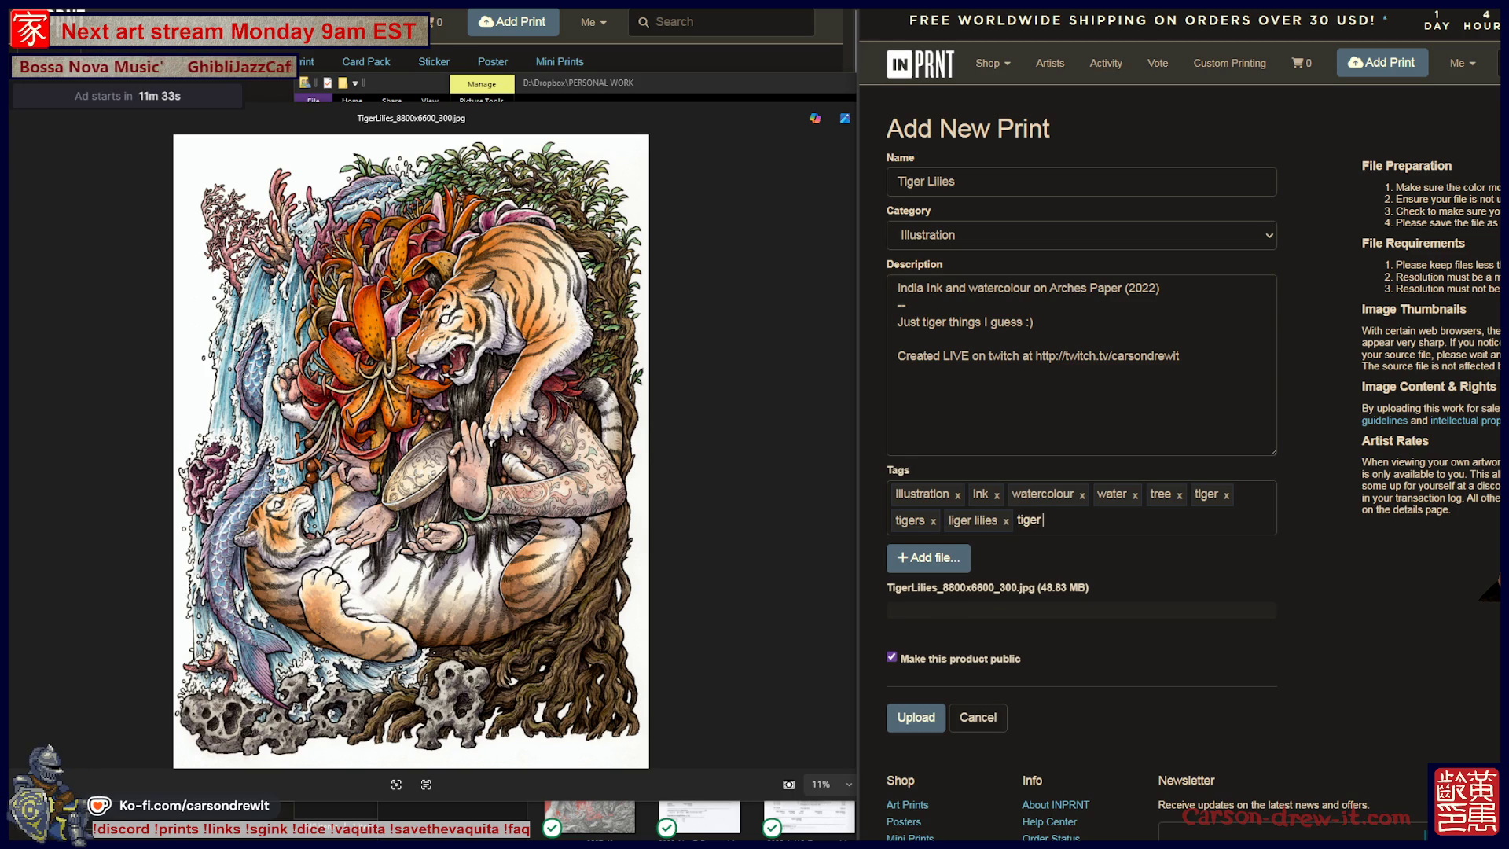
type(" lily")
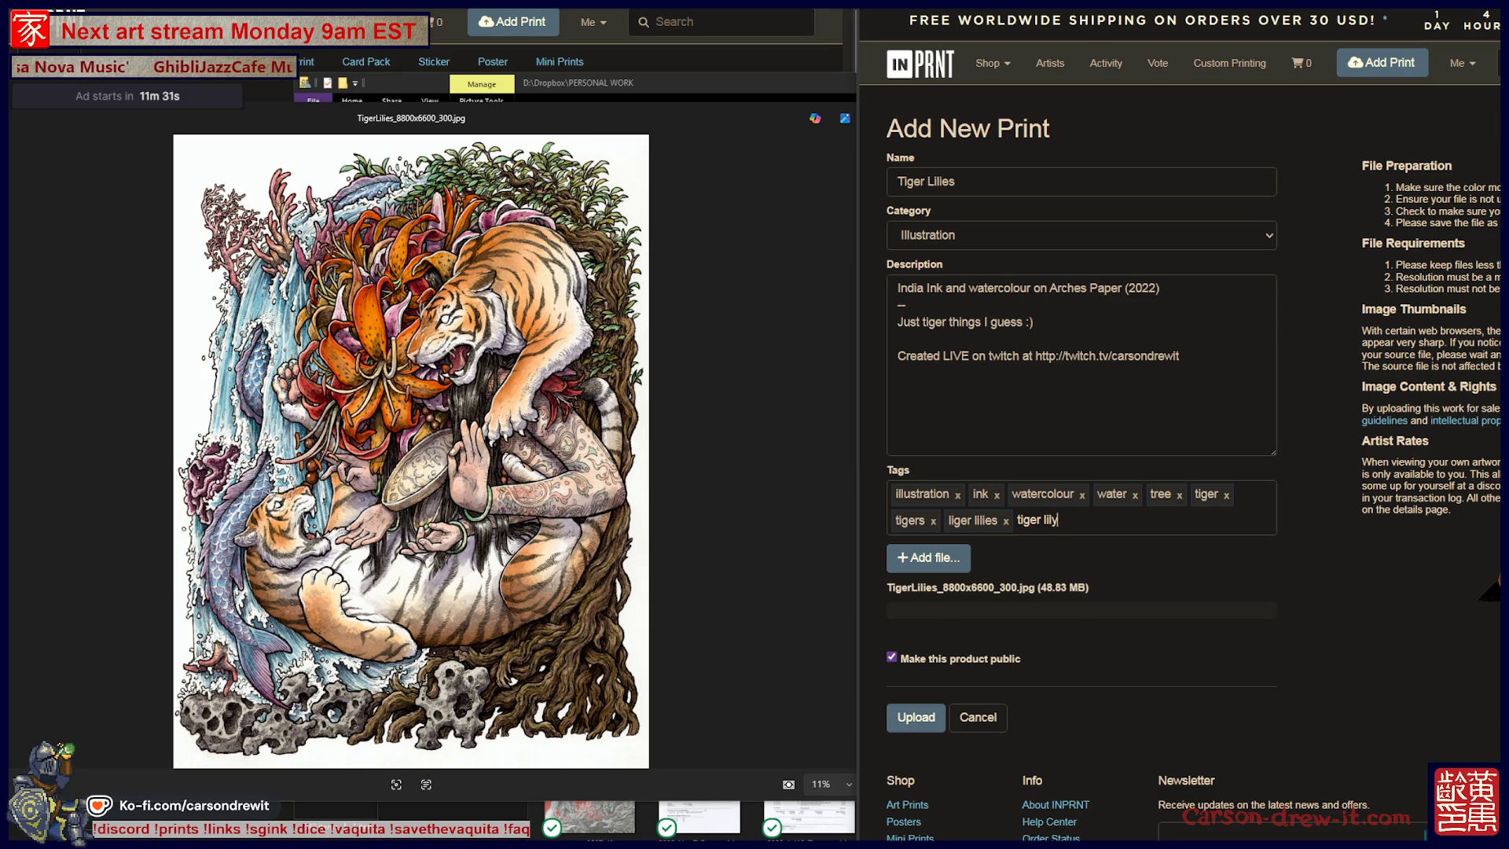
key("Return")
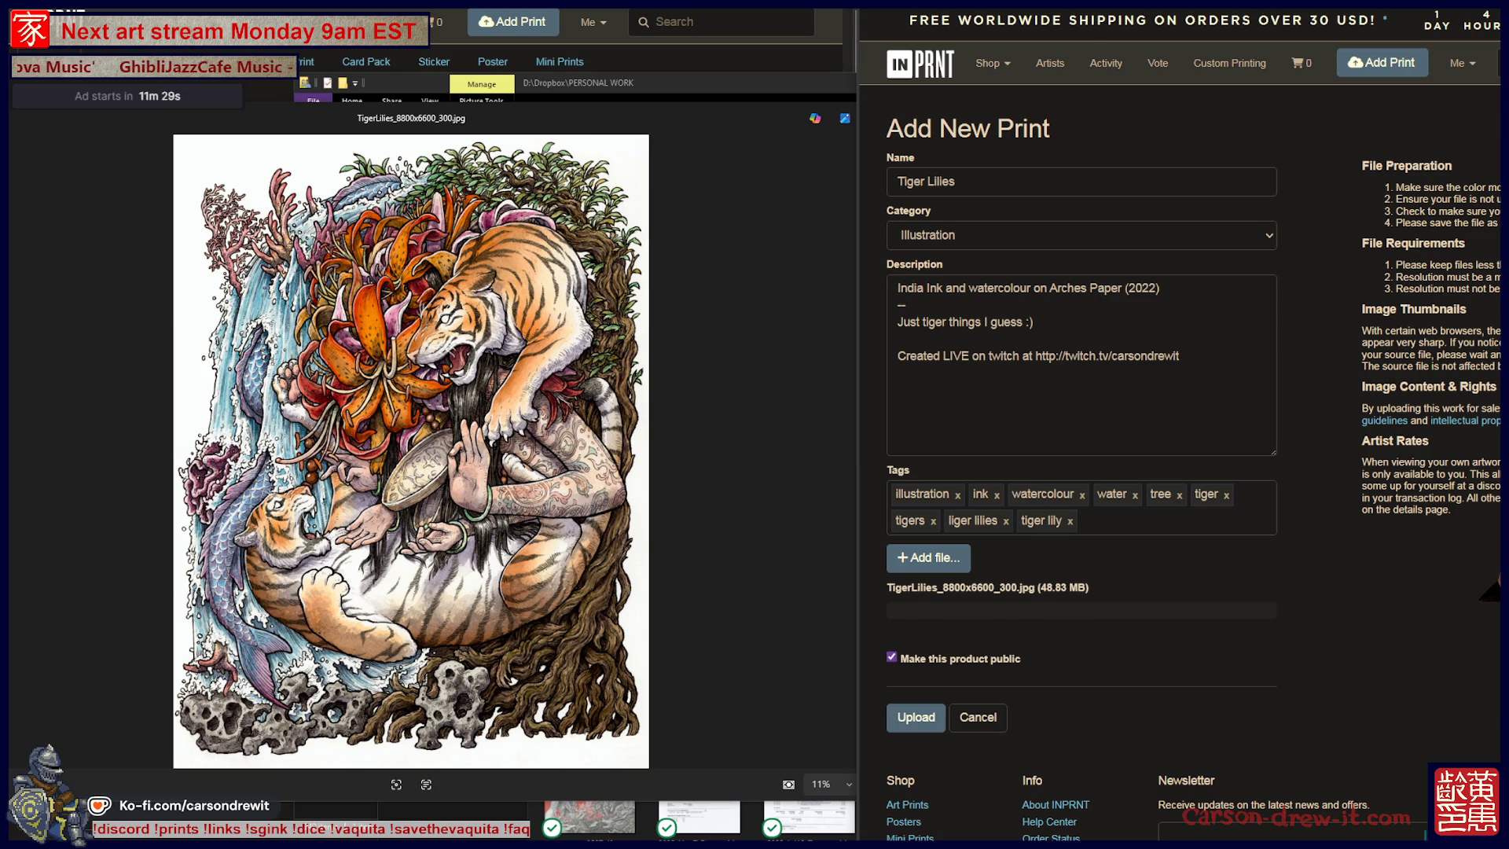
type("lily")
key("Return")
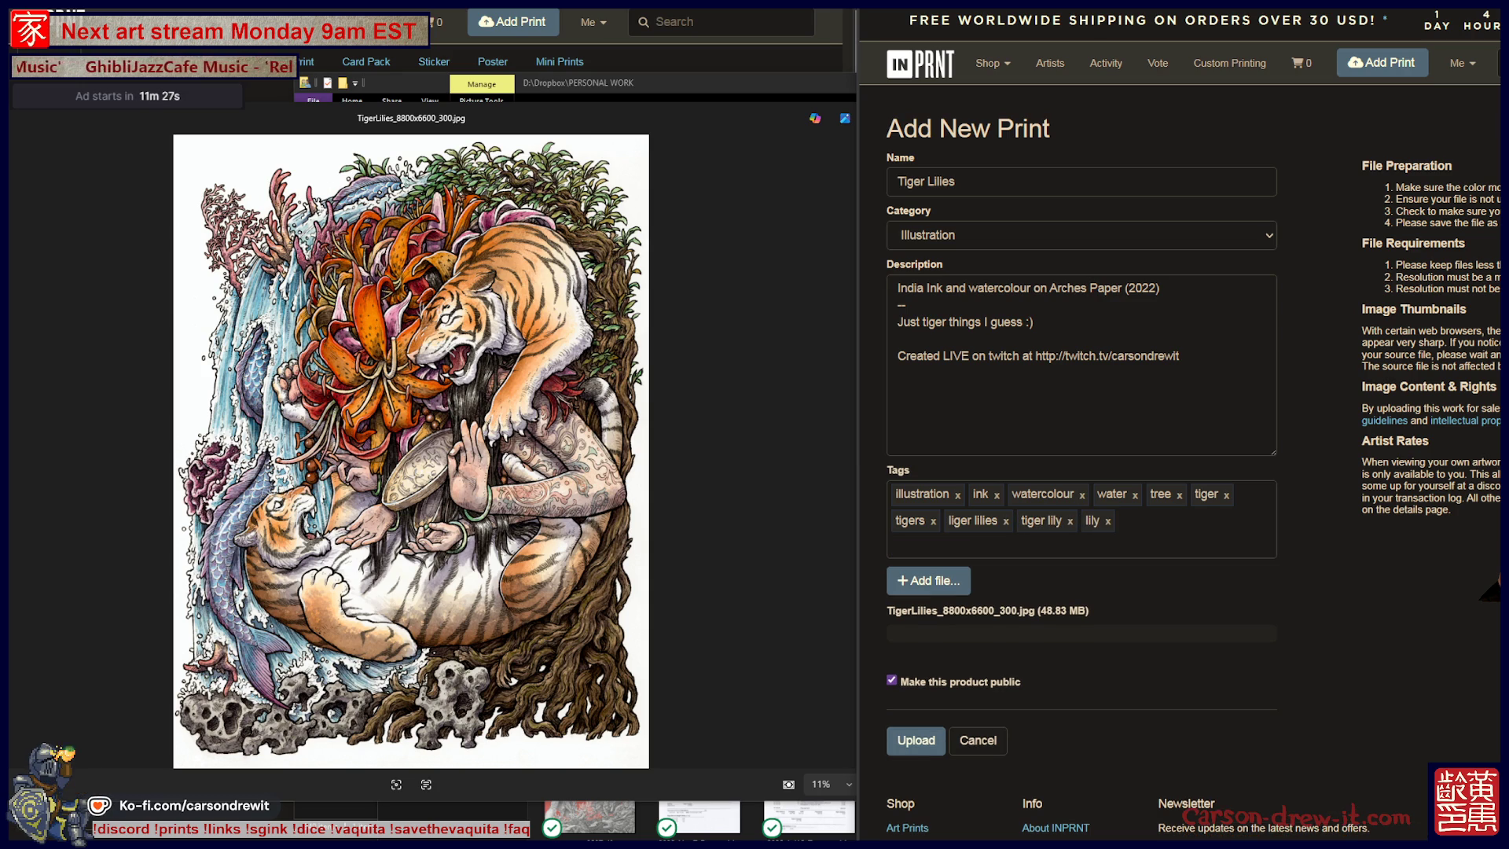
type("s")
key("Return")
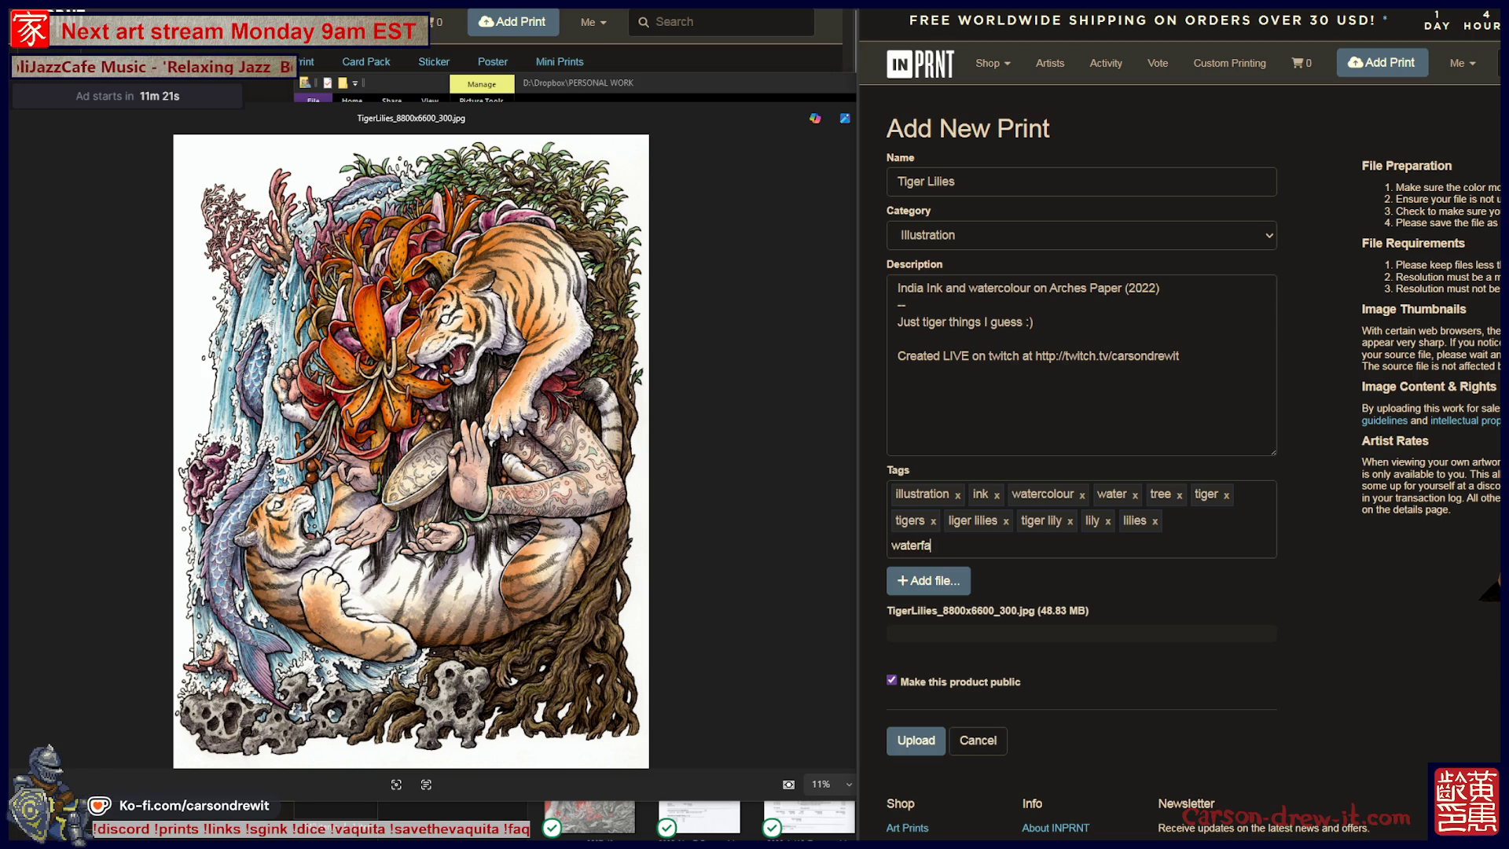
key("Return")
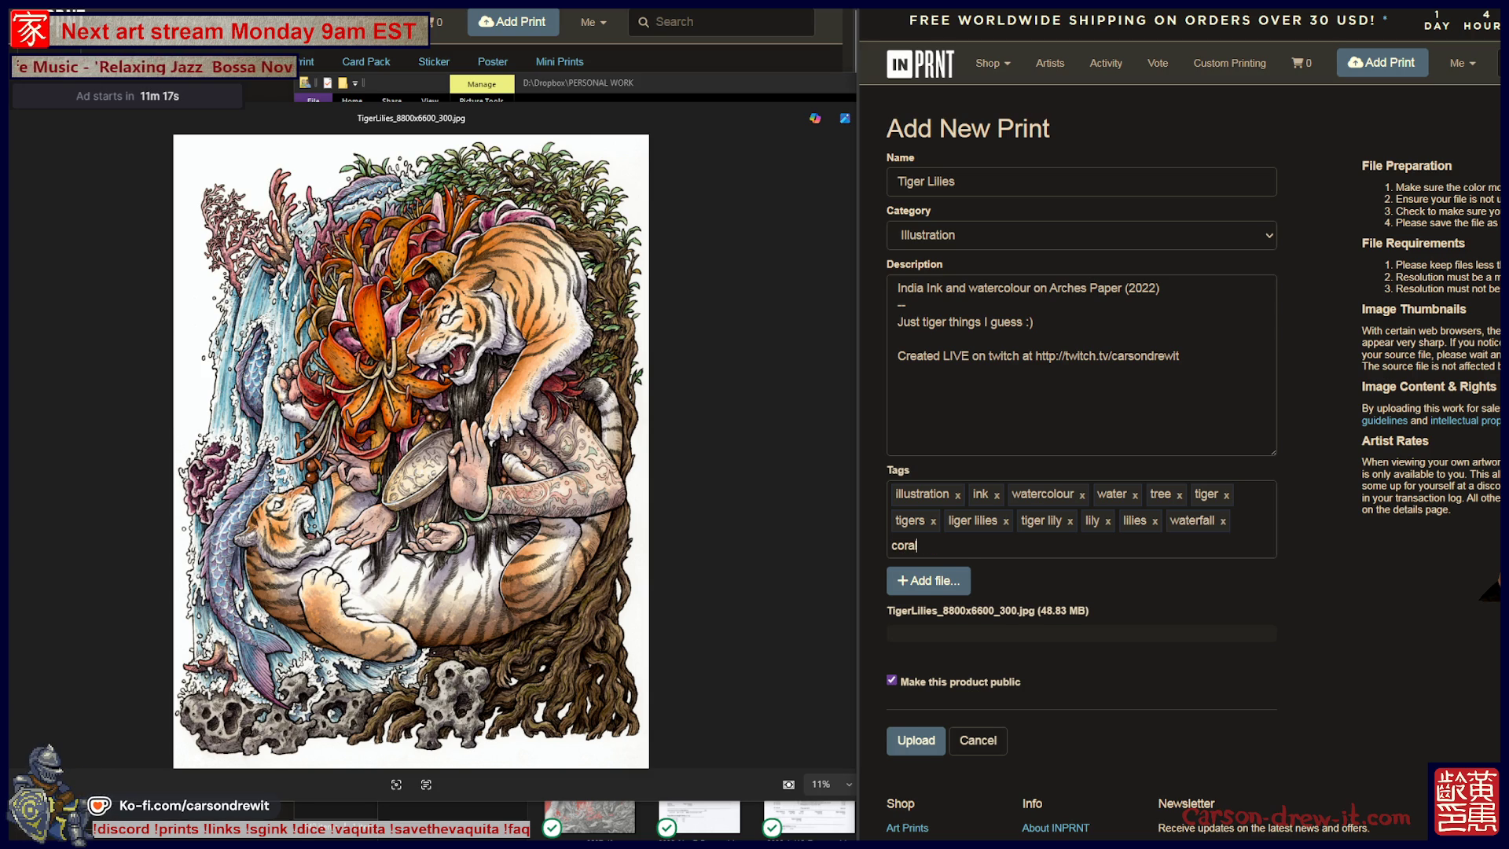
key("Return")
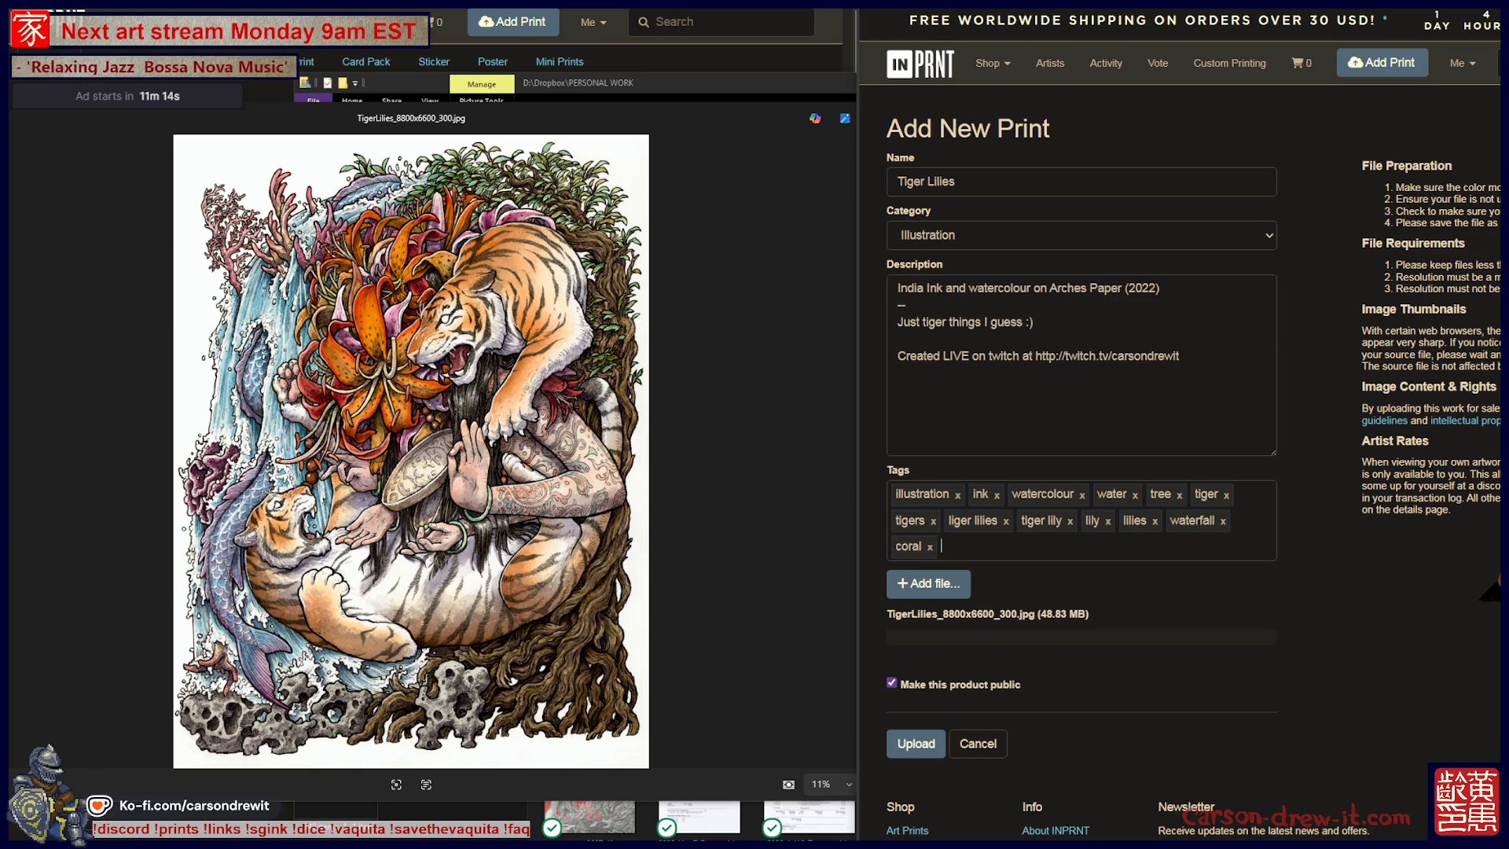
type("flower")
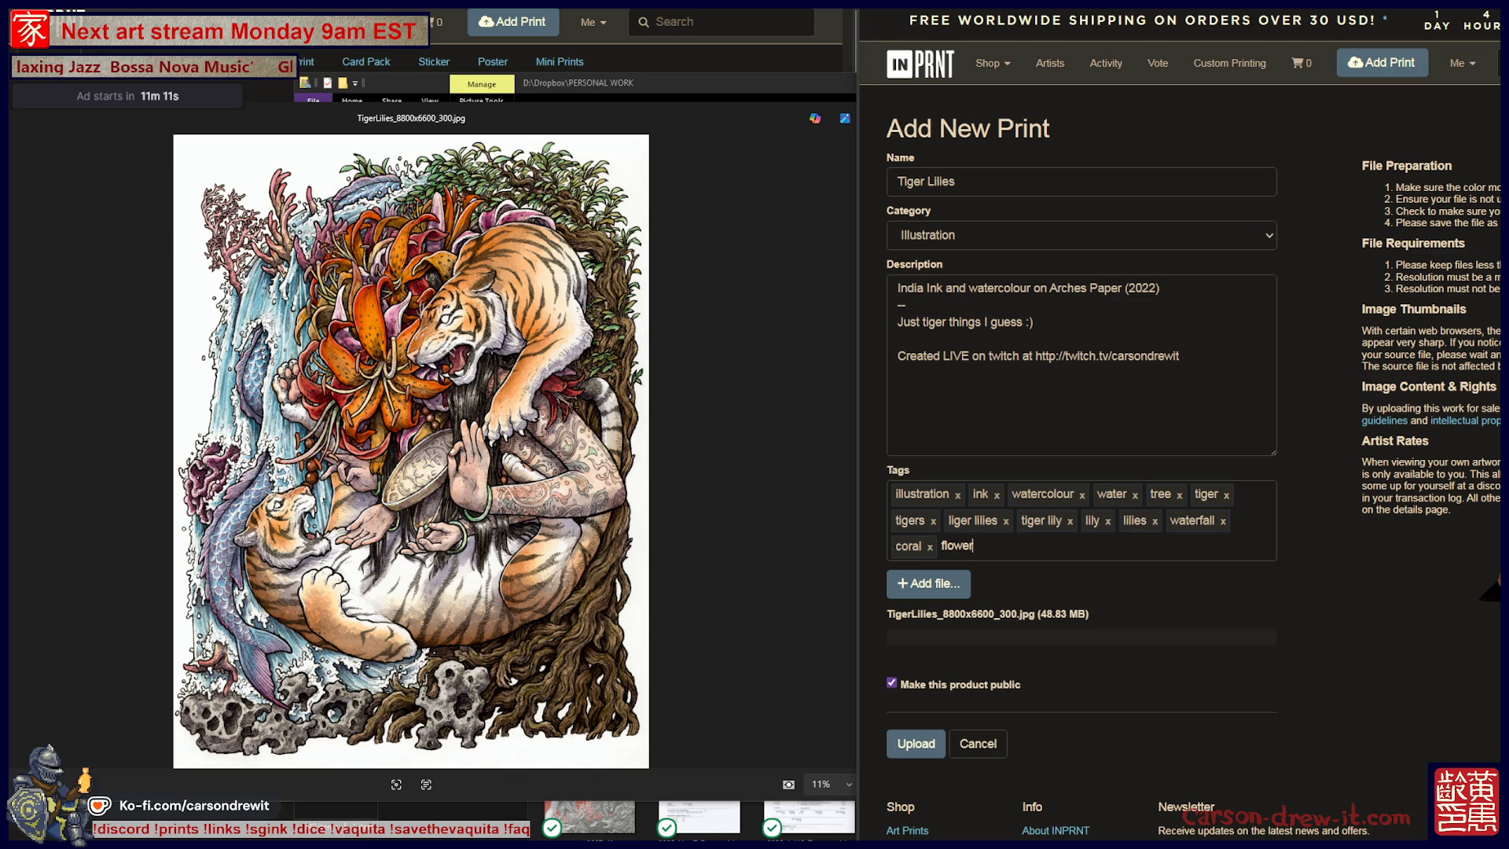
key("Return")
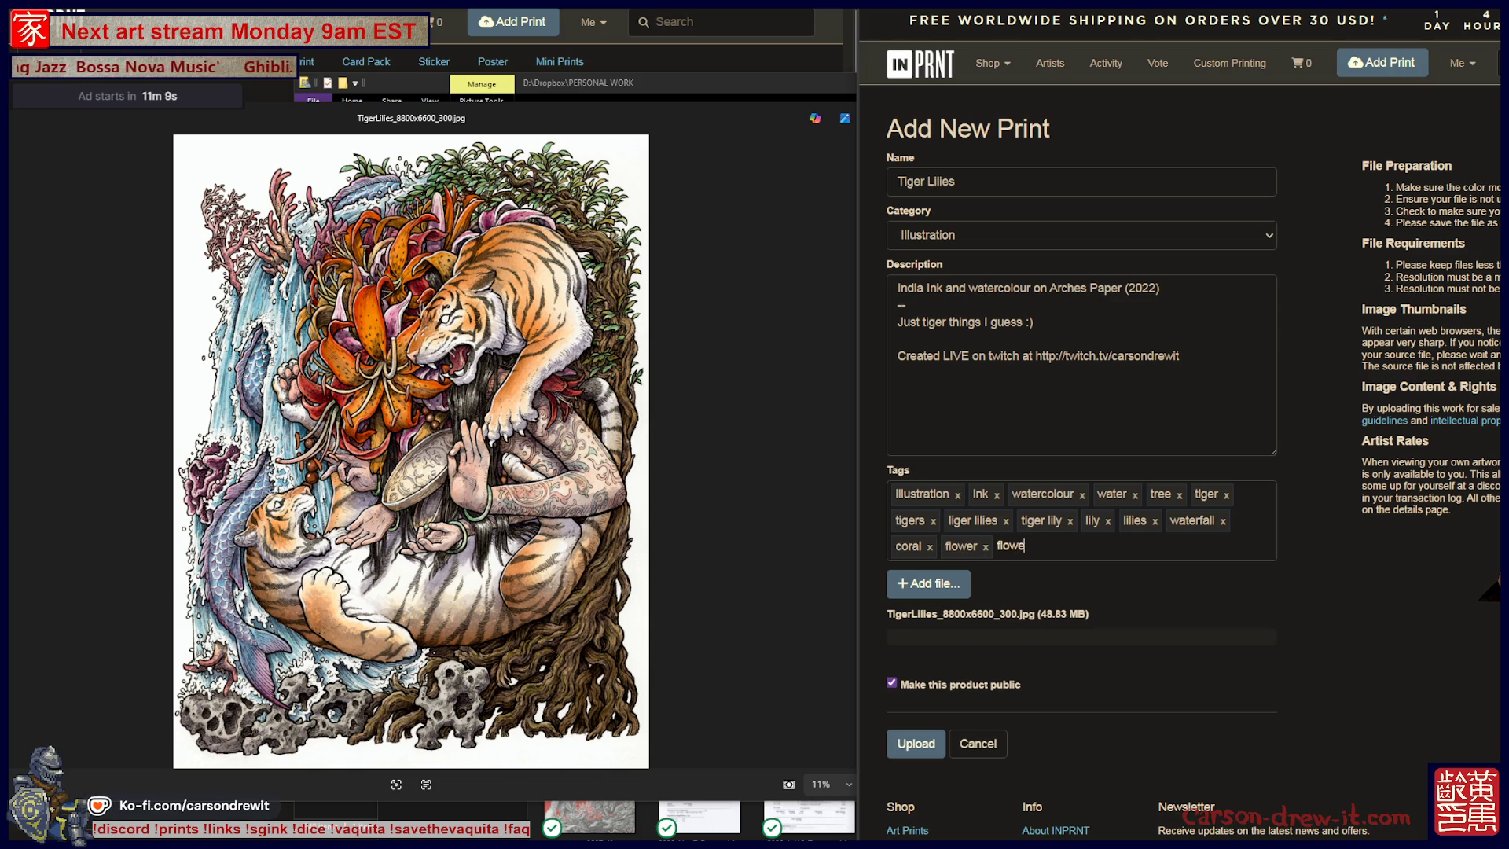
key("Return")
Add hands and tattoos, remove the misspelled liger lilies tag, and add tiger lilies.
type("hands")
key("Return")
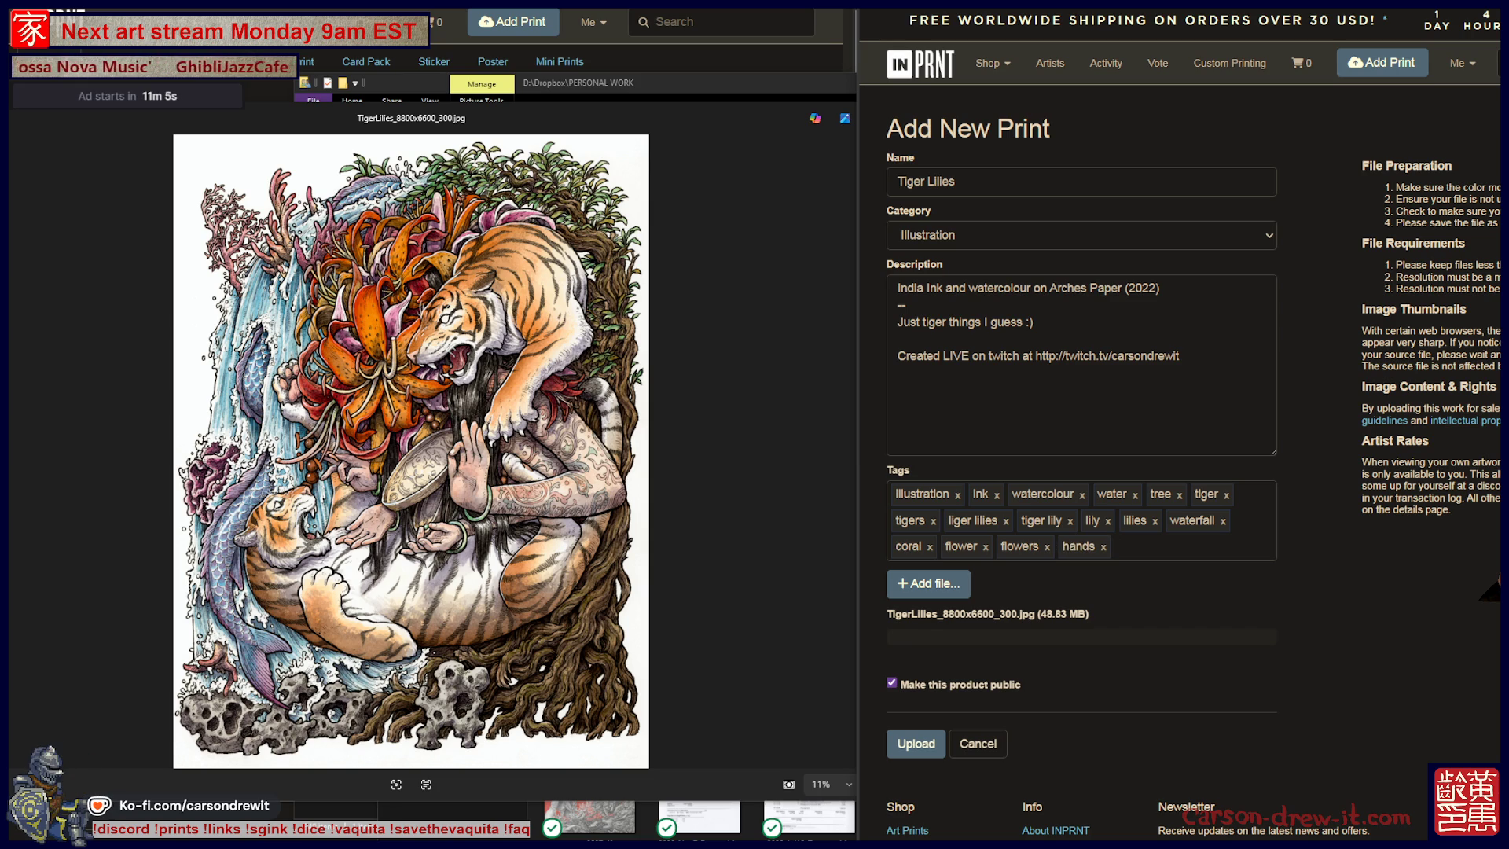
type("tattoos")
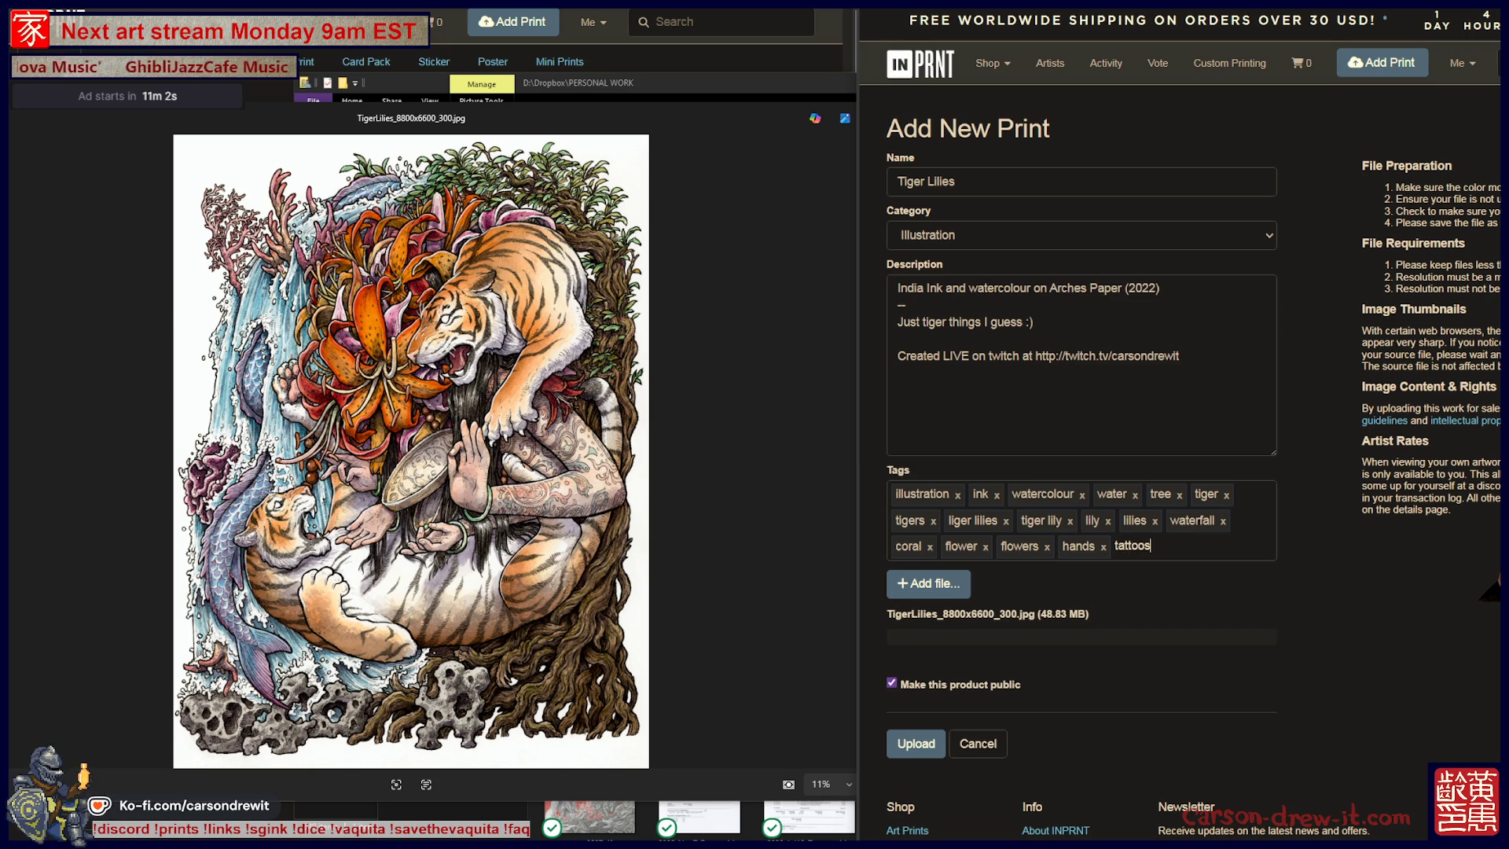
key("Return")
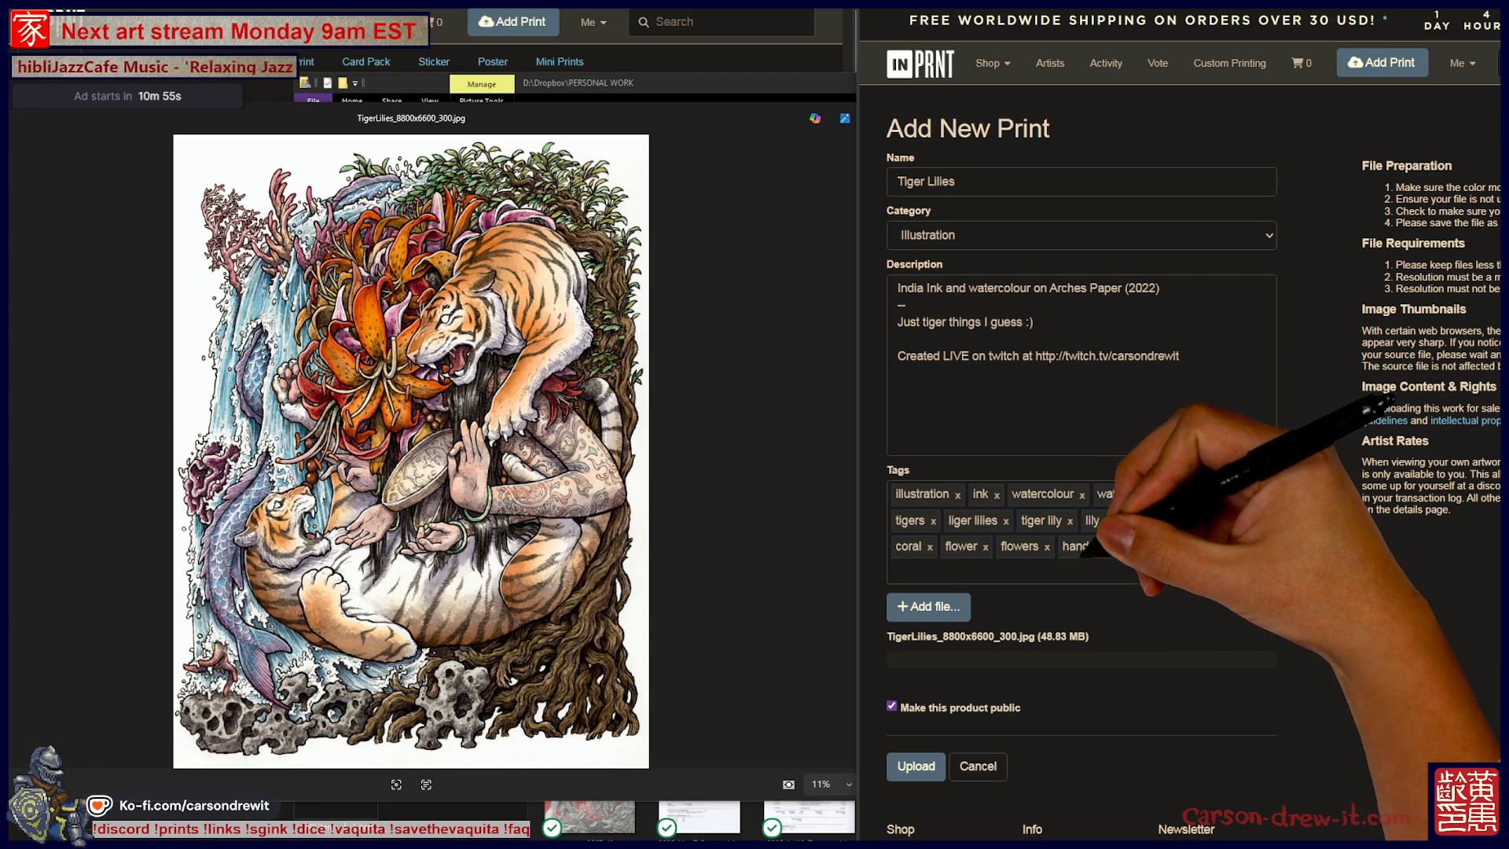
left_click(985, 546)
left_click(930, 546)
left_click(1005, 521)
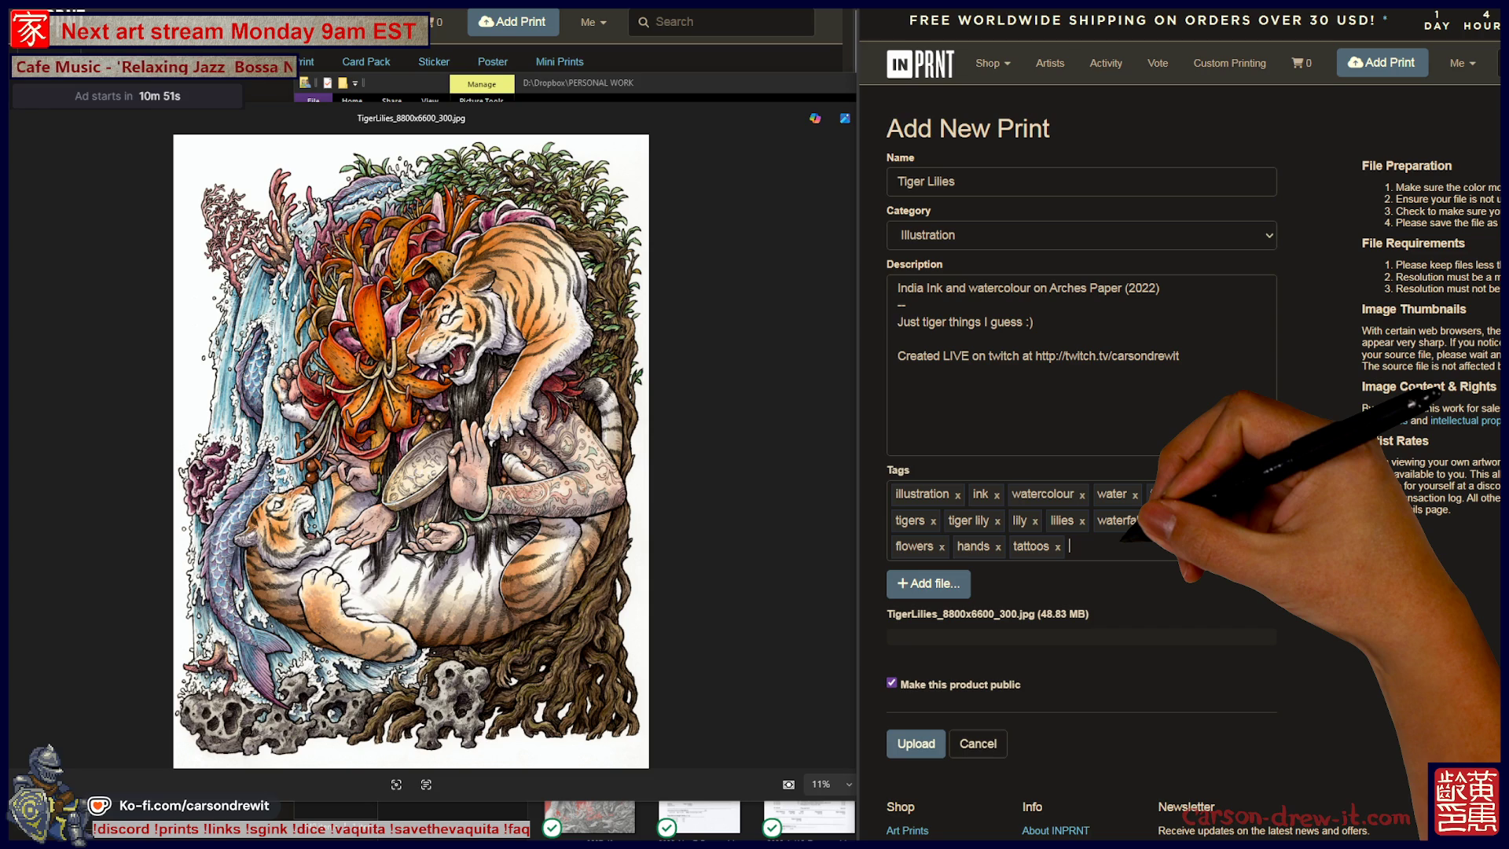
type("tger lilies")
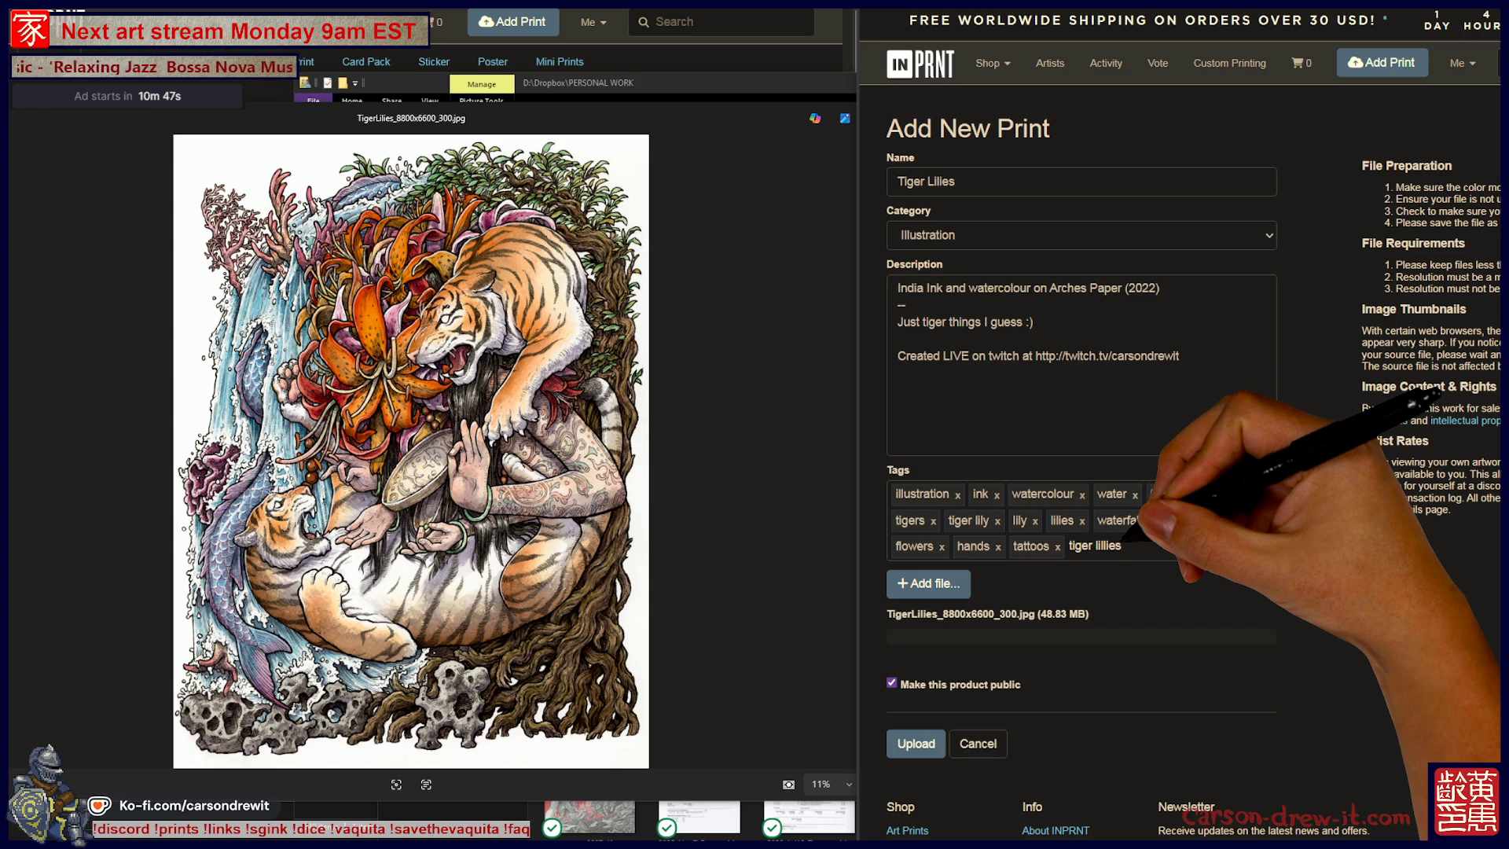
key("BackSpace")
type("ies")
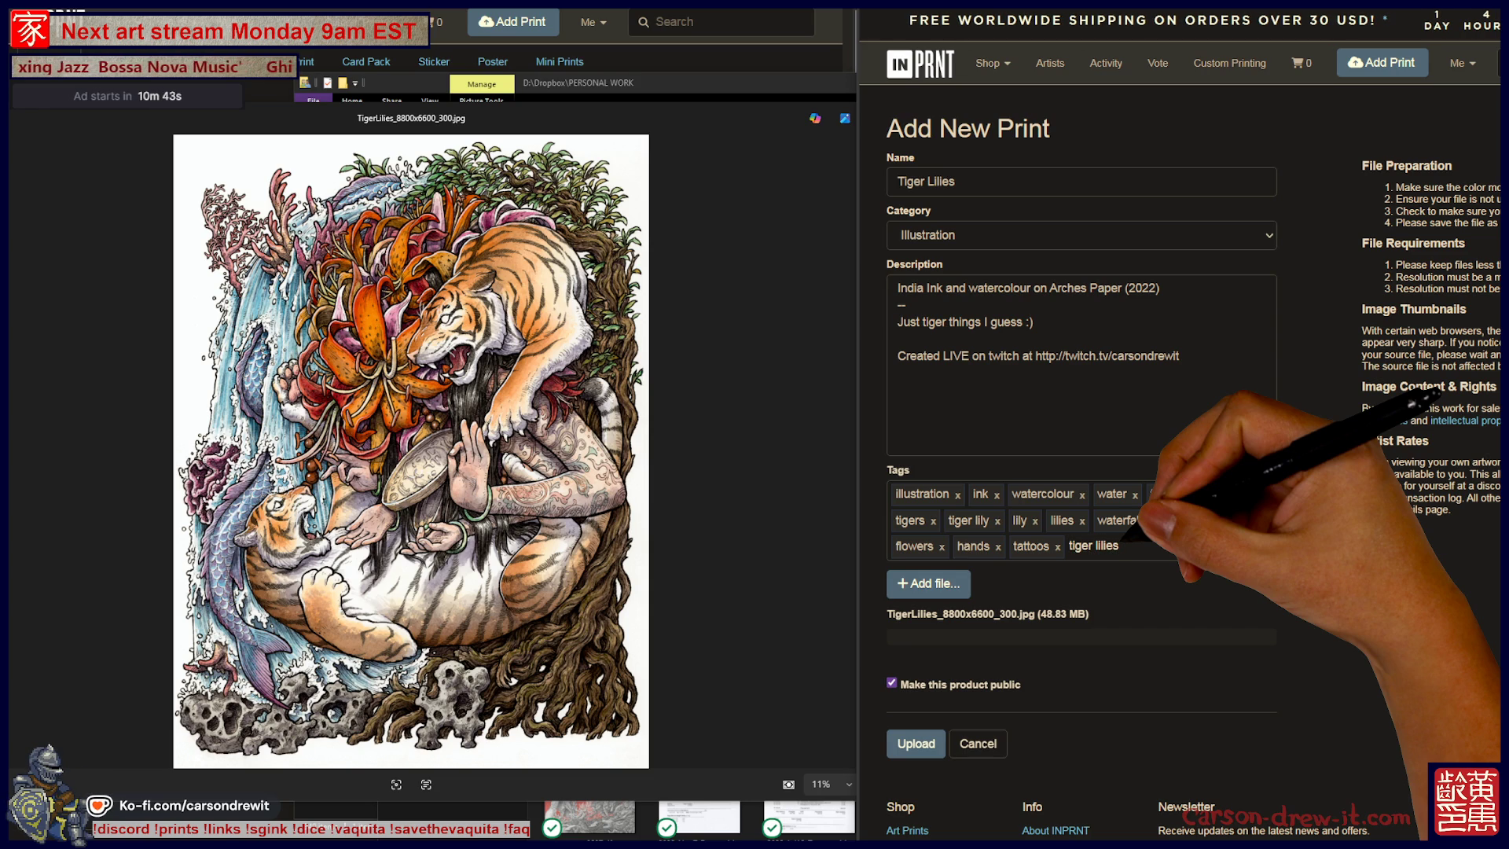
key("Return")
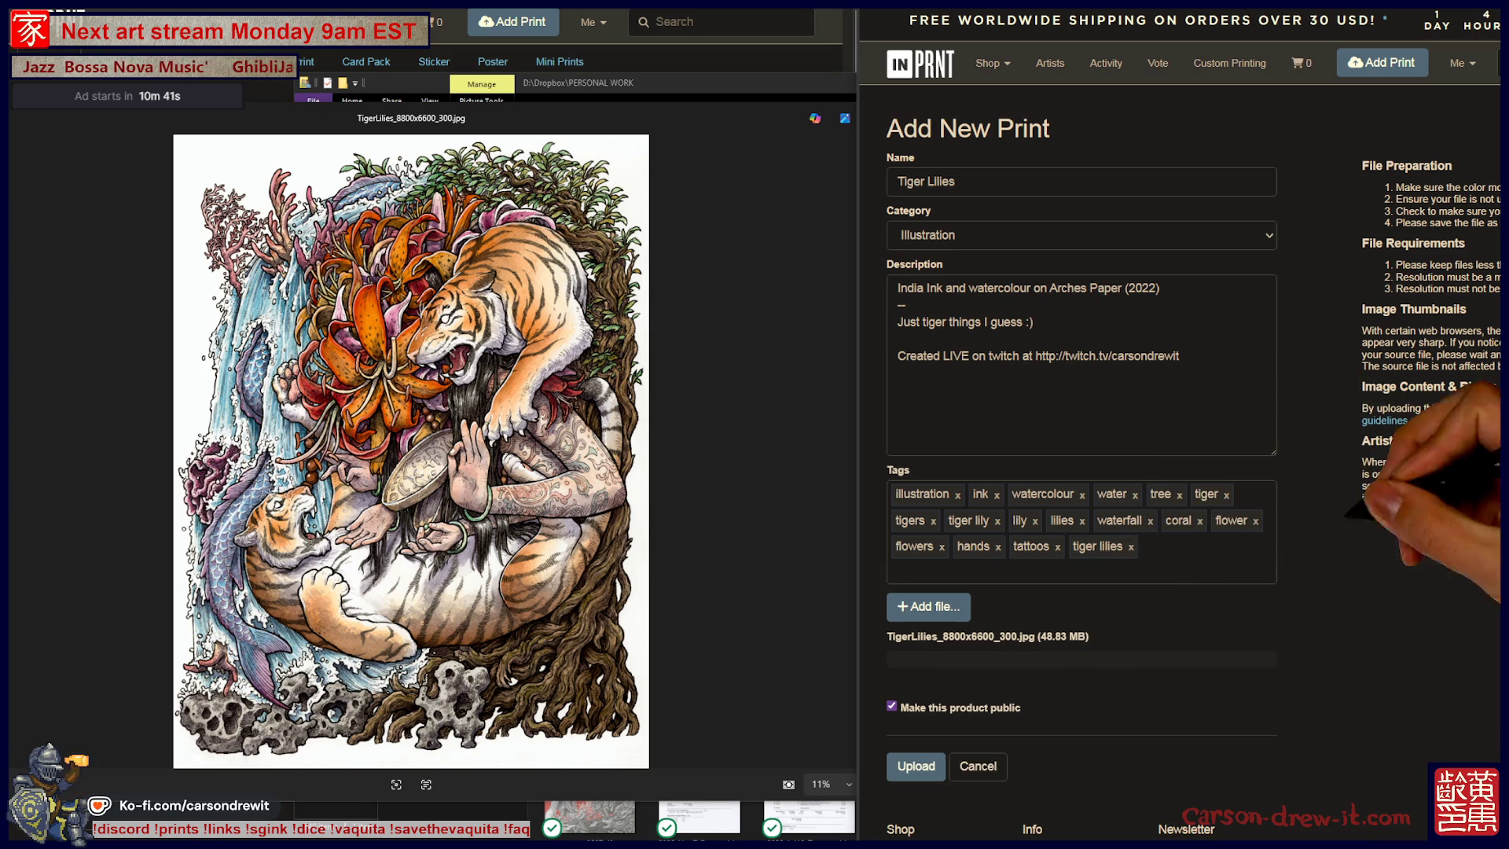
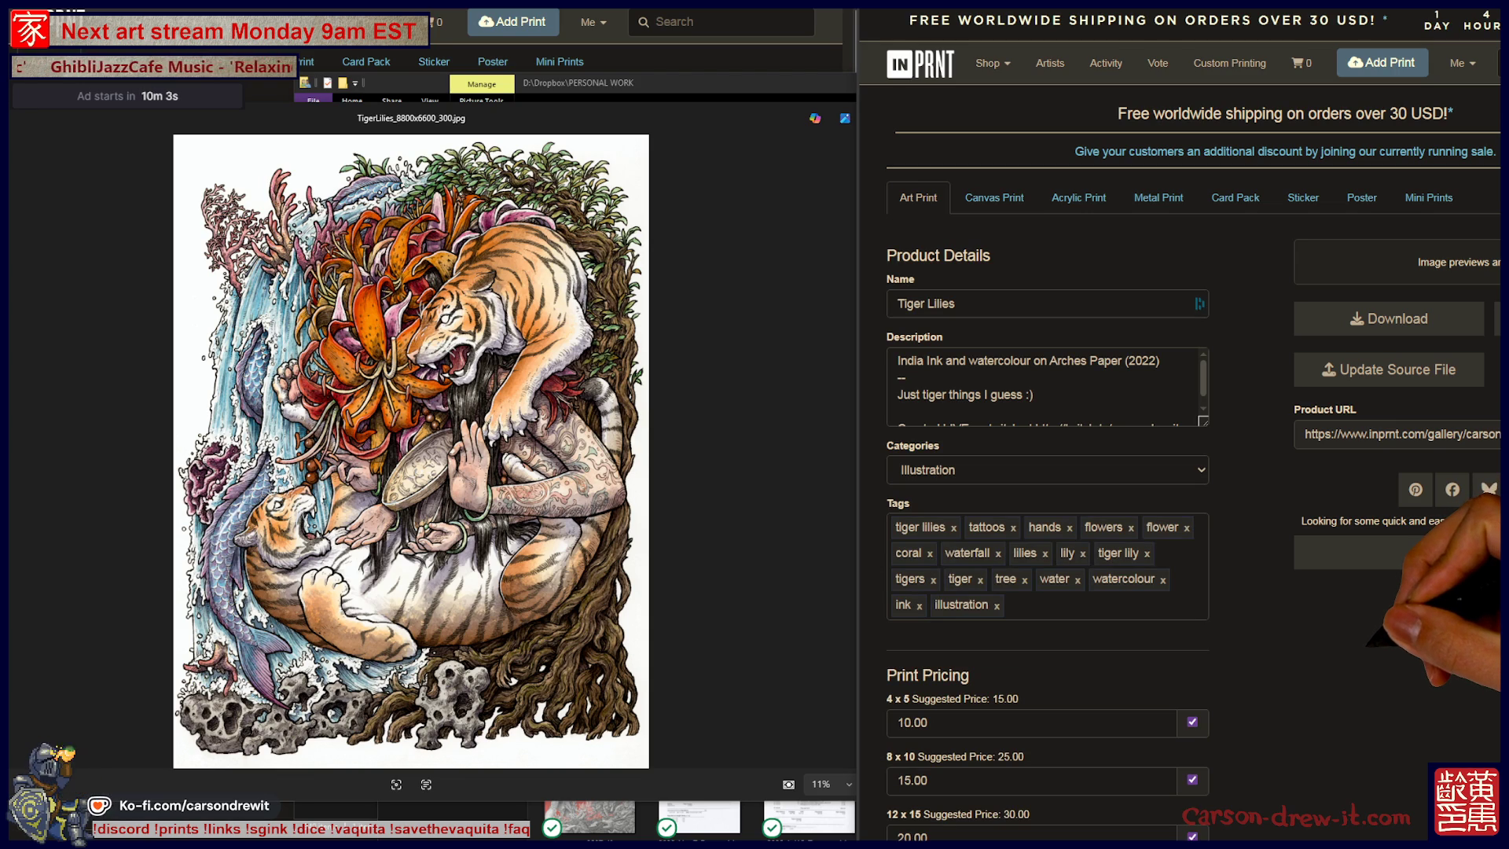
Update the Tiger Lilies print prices to 15, 25, 30, 45 and 85.00.
scroll(1179, 471, "down", 2)
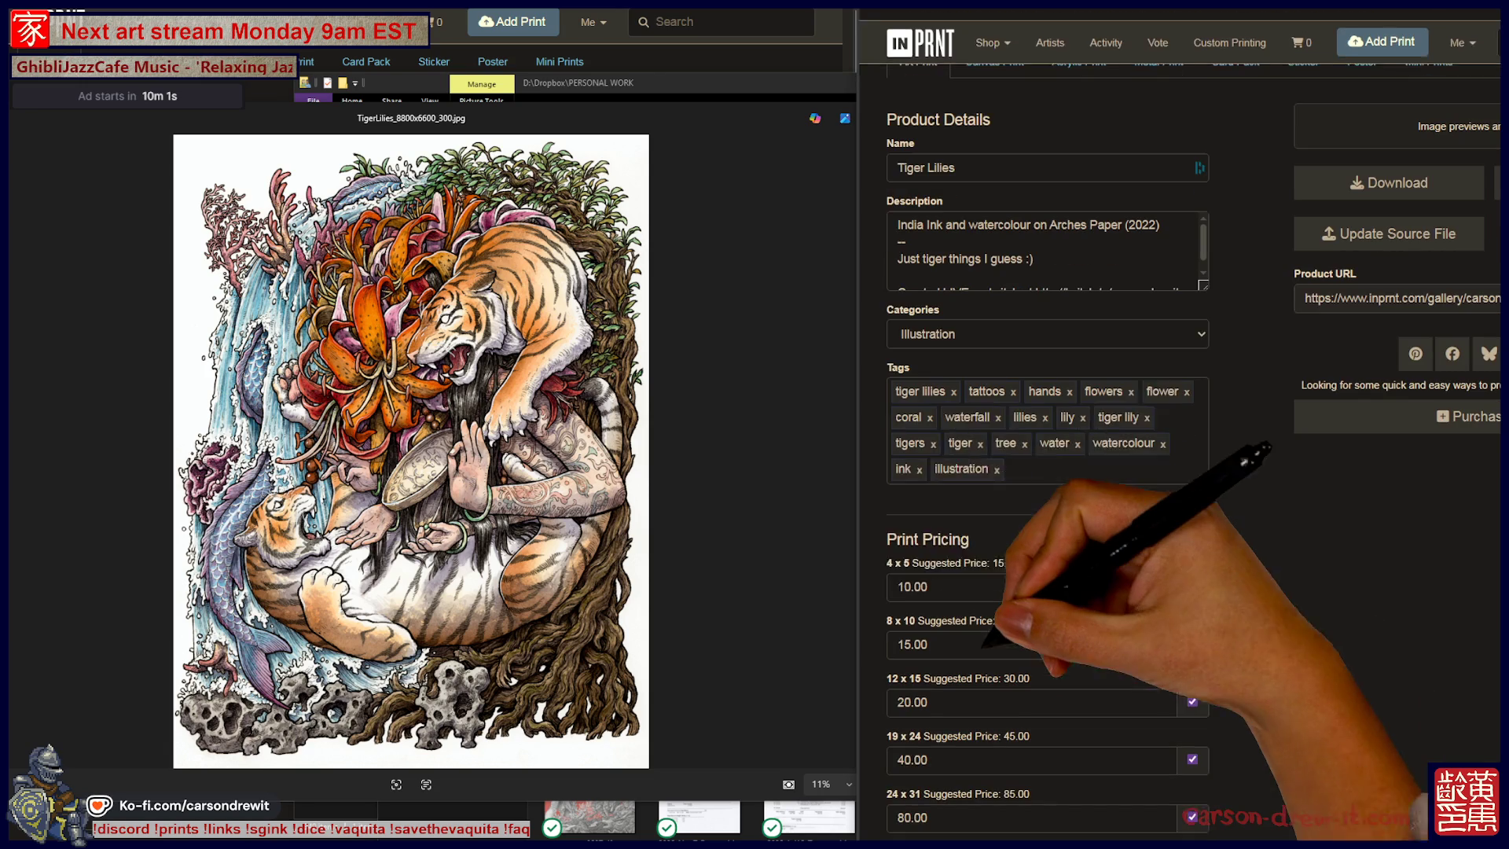
left_click(901, 586)
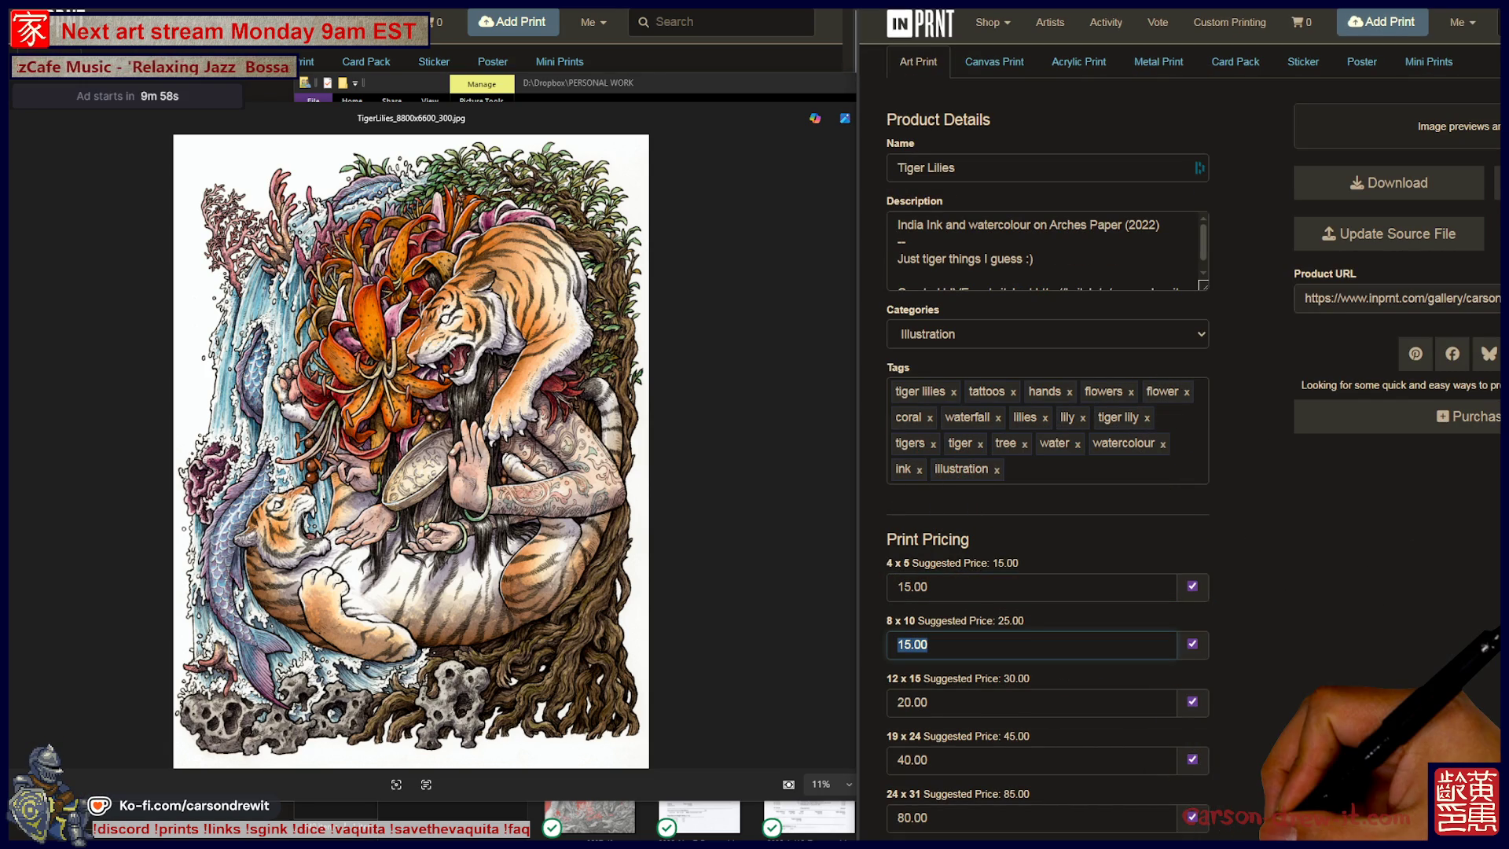
key("shift+Right")
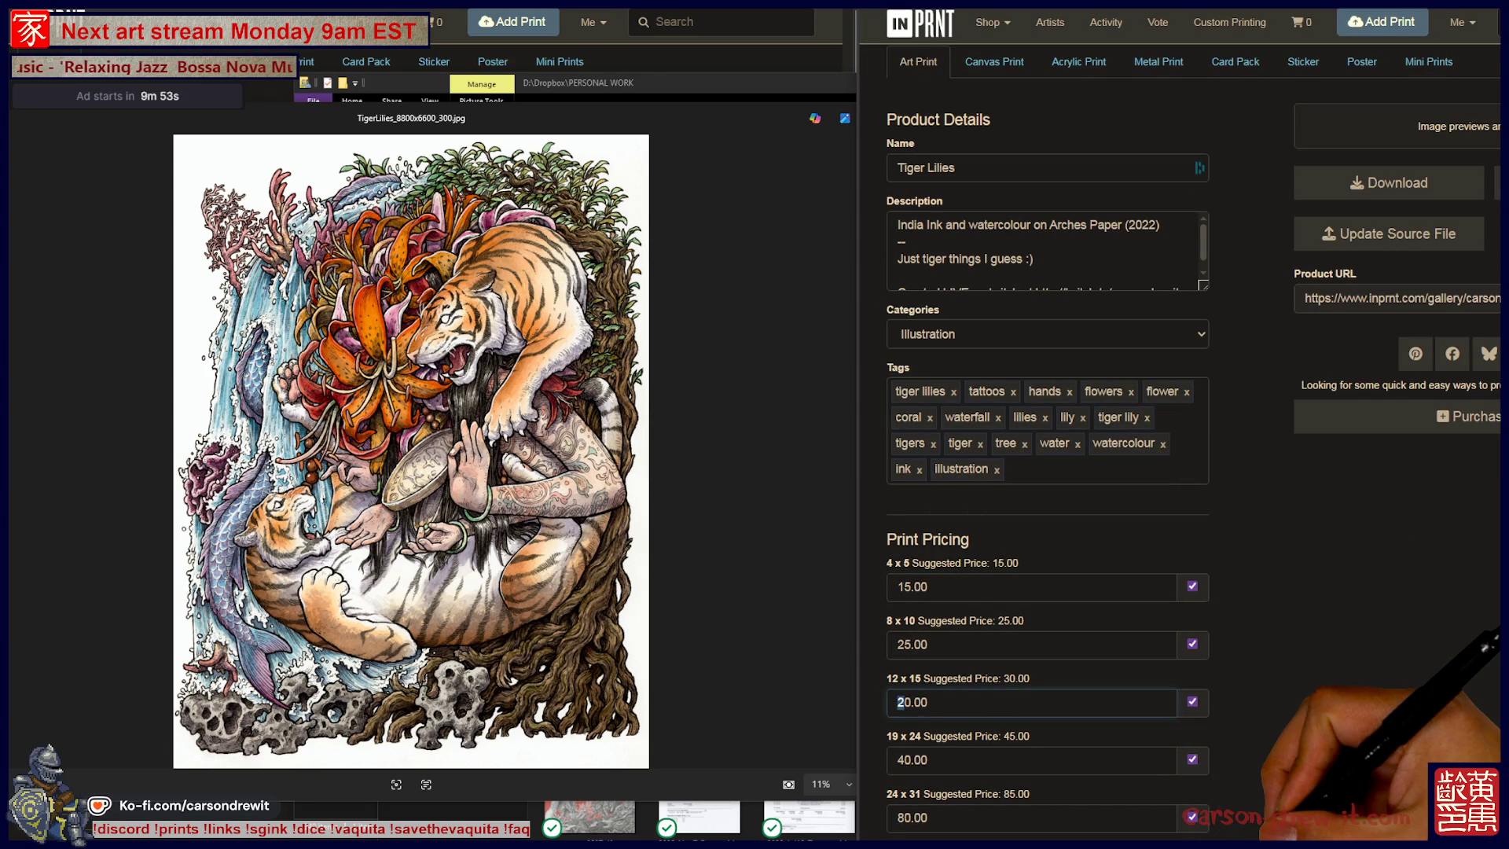
key("Tab")
key("Tab")
type("4")
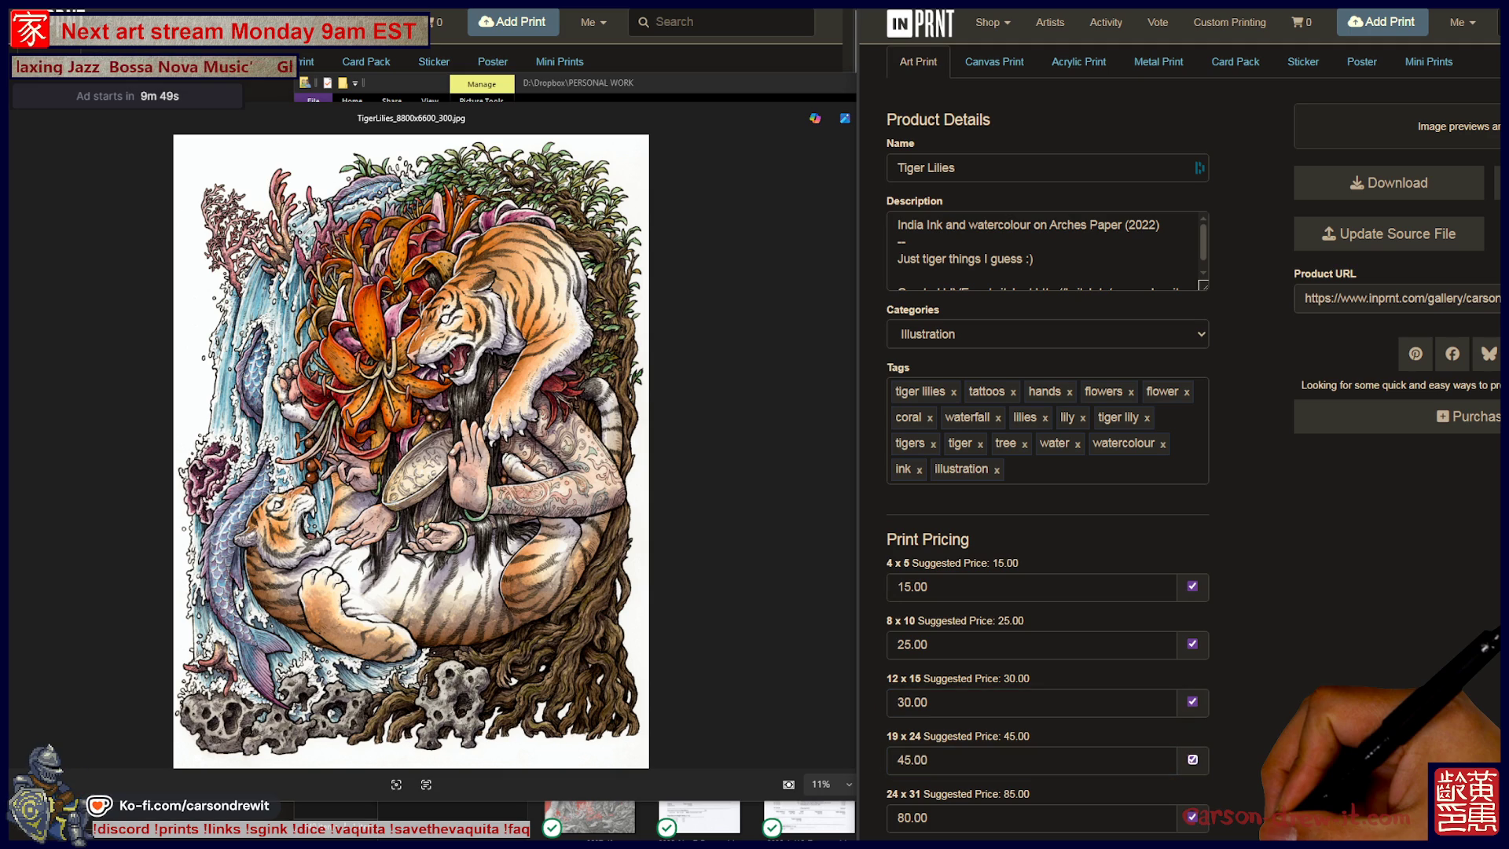
type("85.00")
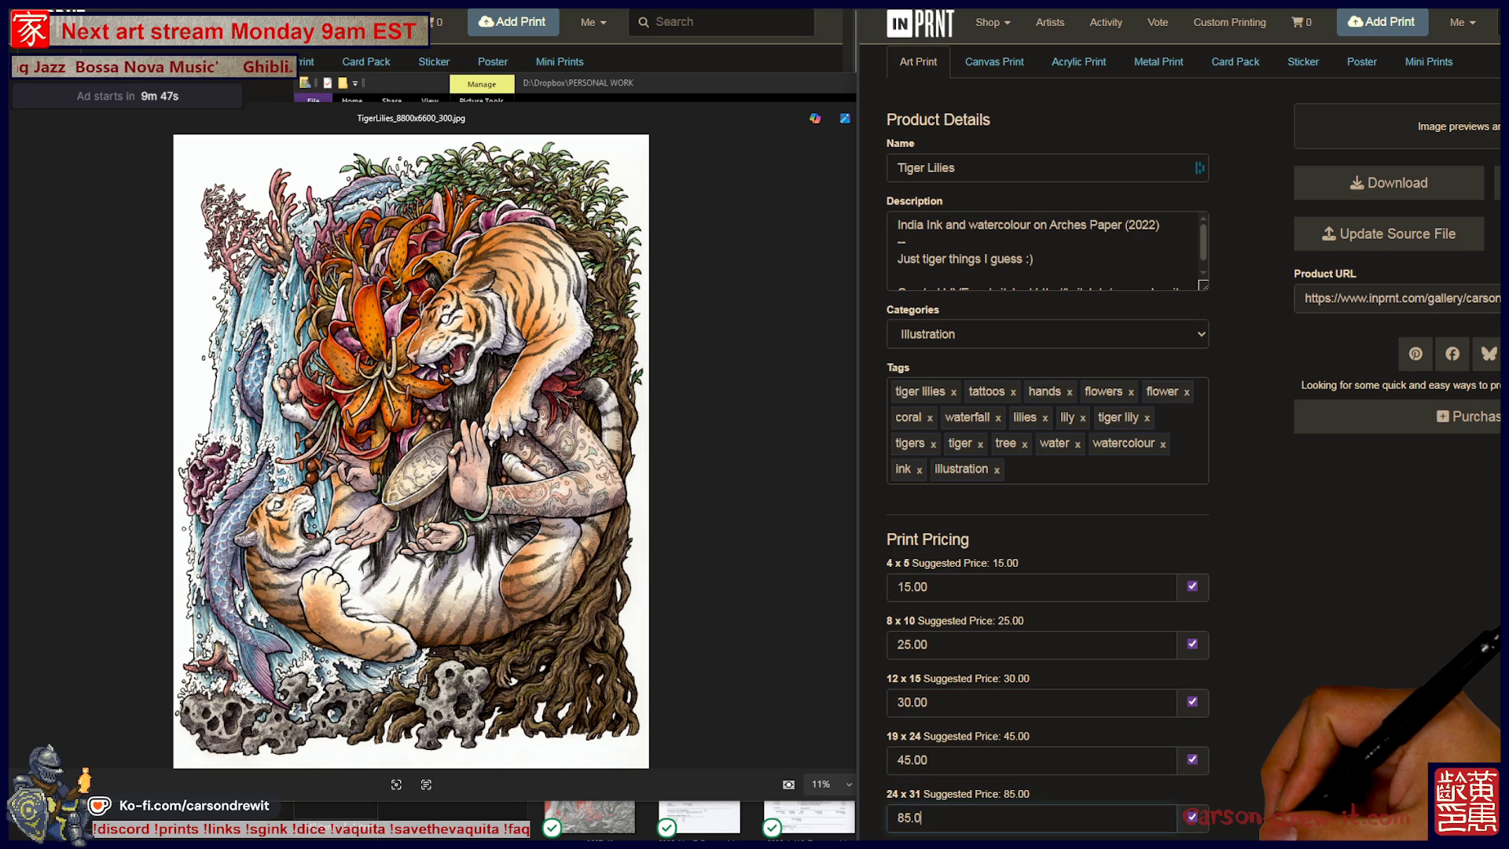
Enable Sell Photographic Prints for the Tiger Lilies listing.
scroll(1048, 471, "down", 3)
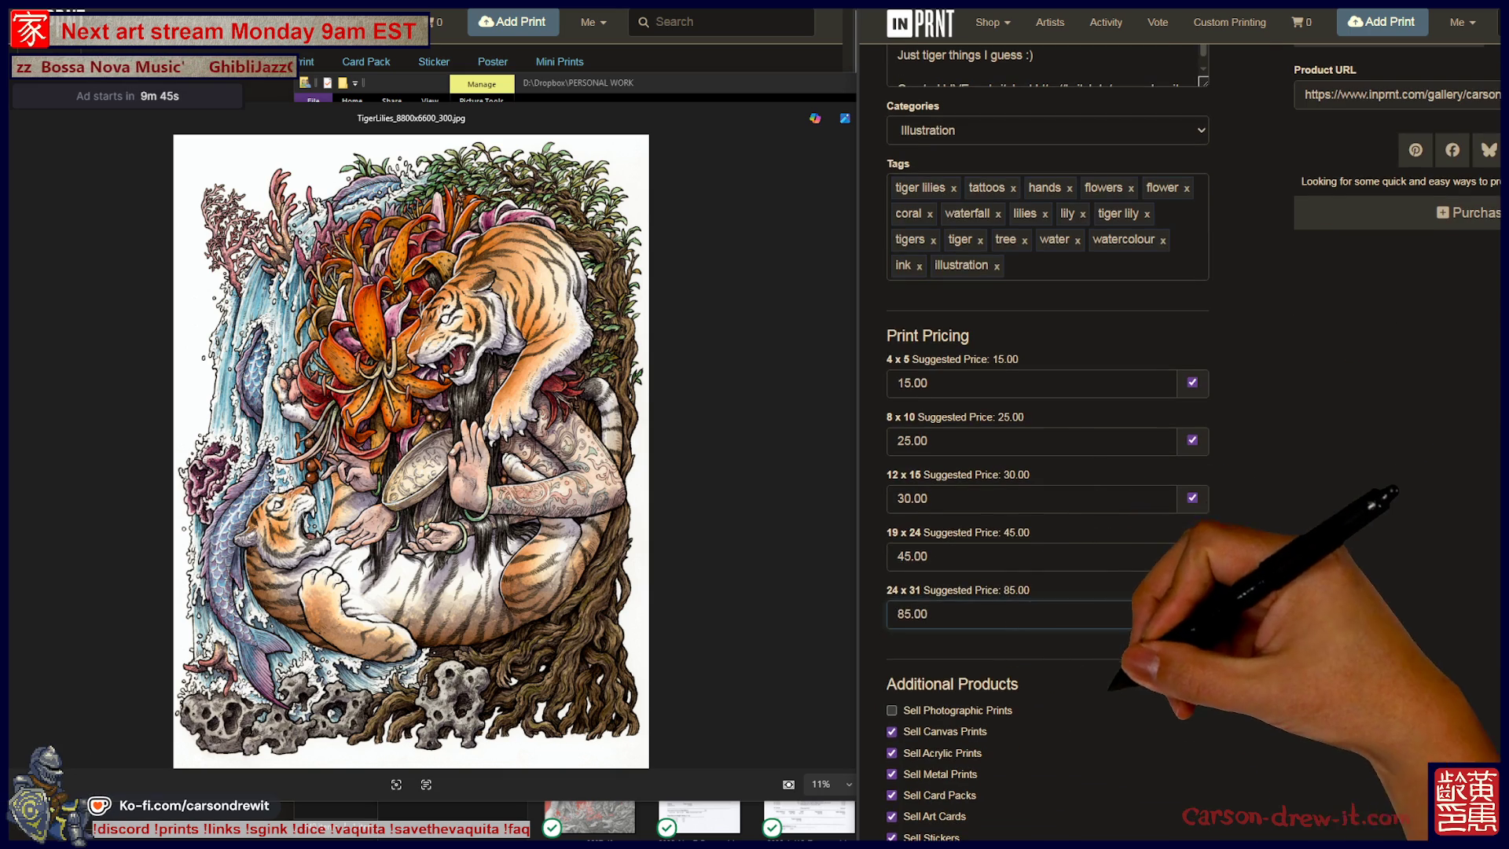
left_click(892, 709)
scroll(1047, 471, "down", 5)
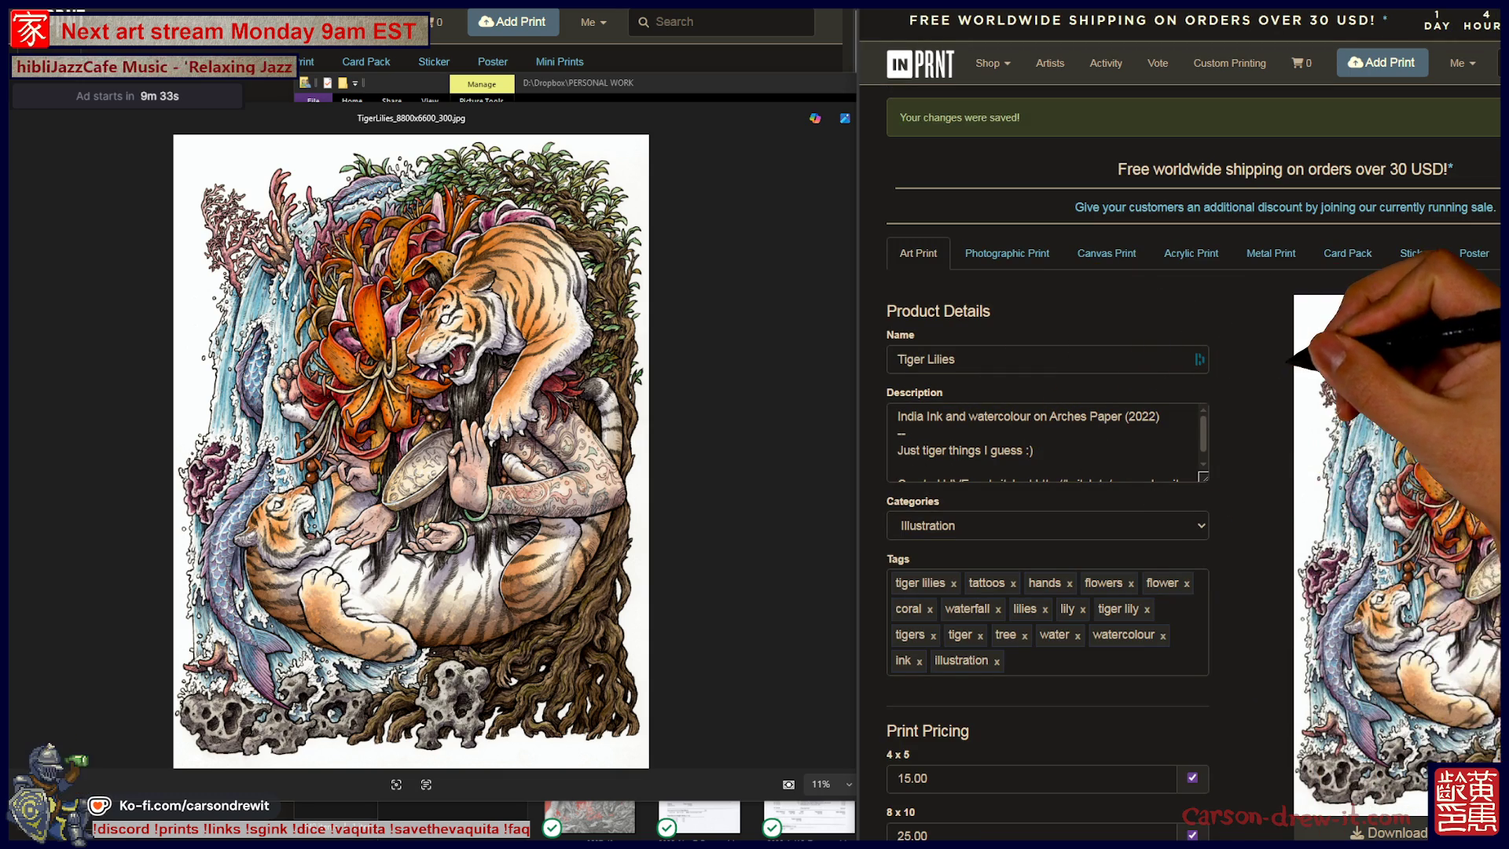
Go from the Tiger Lilies page to Manage My Shop through the Me menu.
scroll(1178, 440, "down", 5)
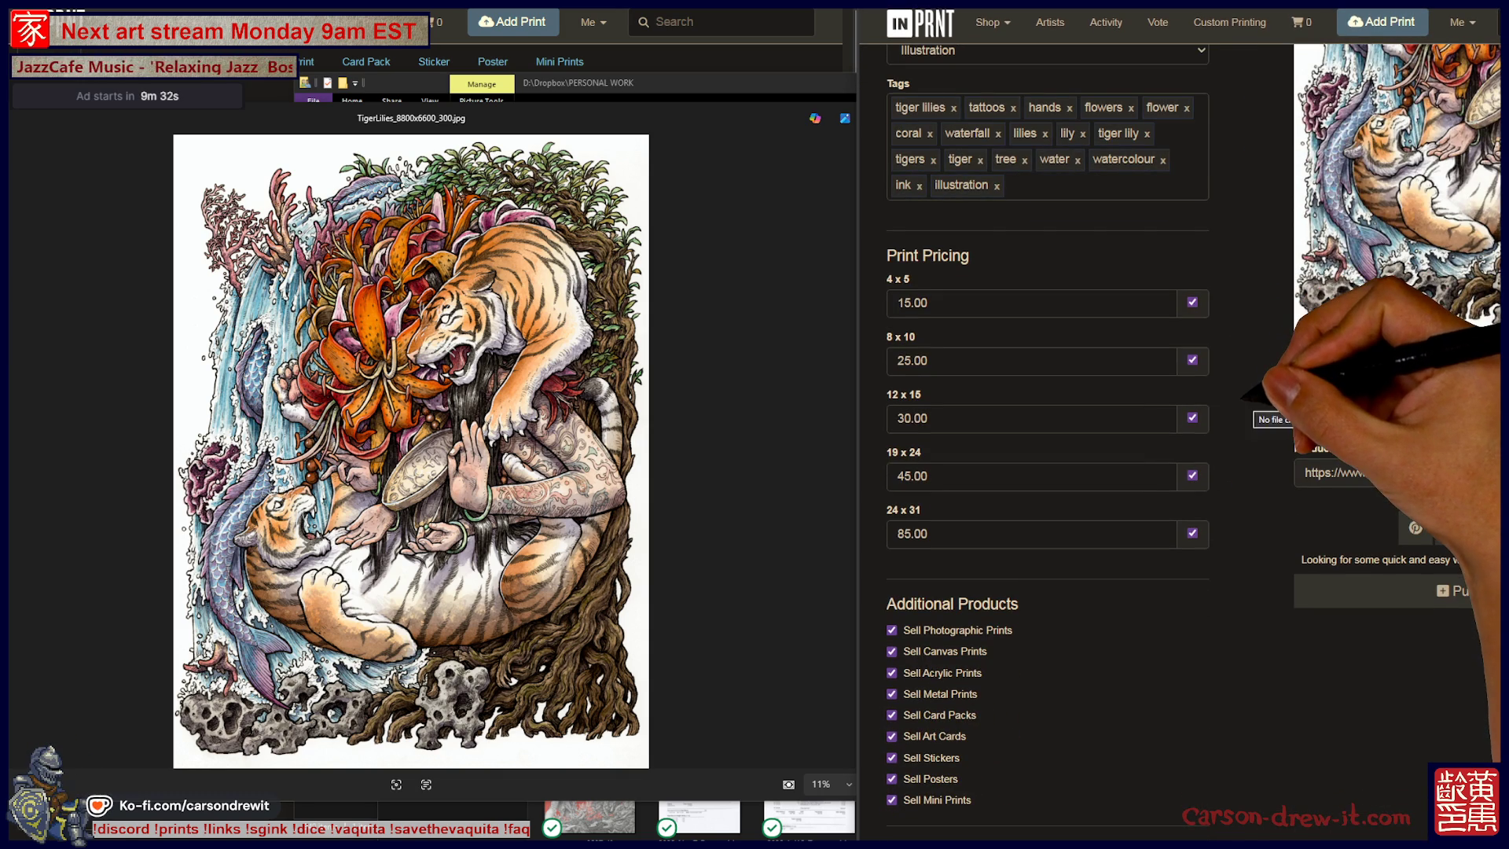
scroll(1178, 440, "up", 5)
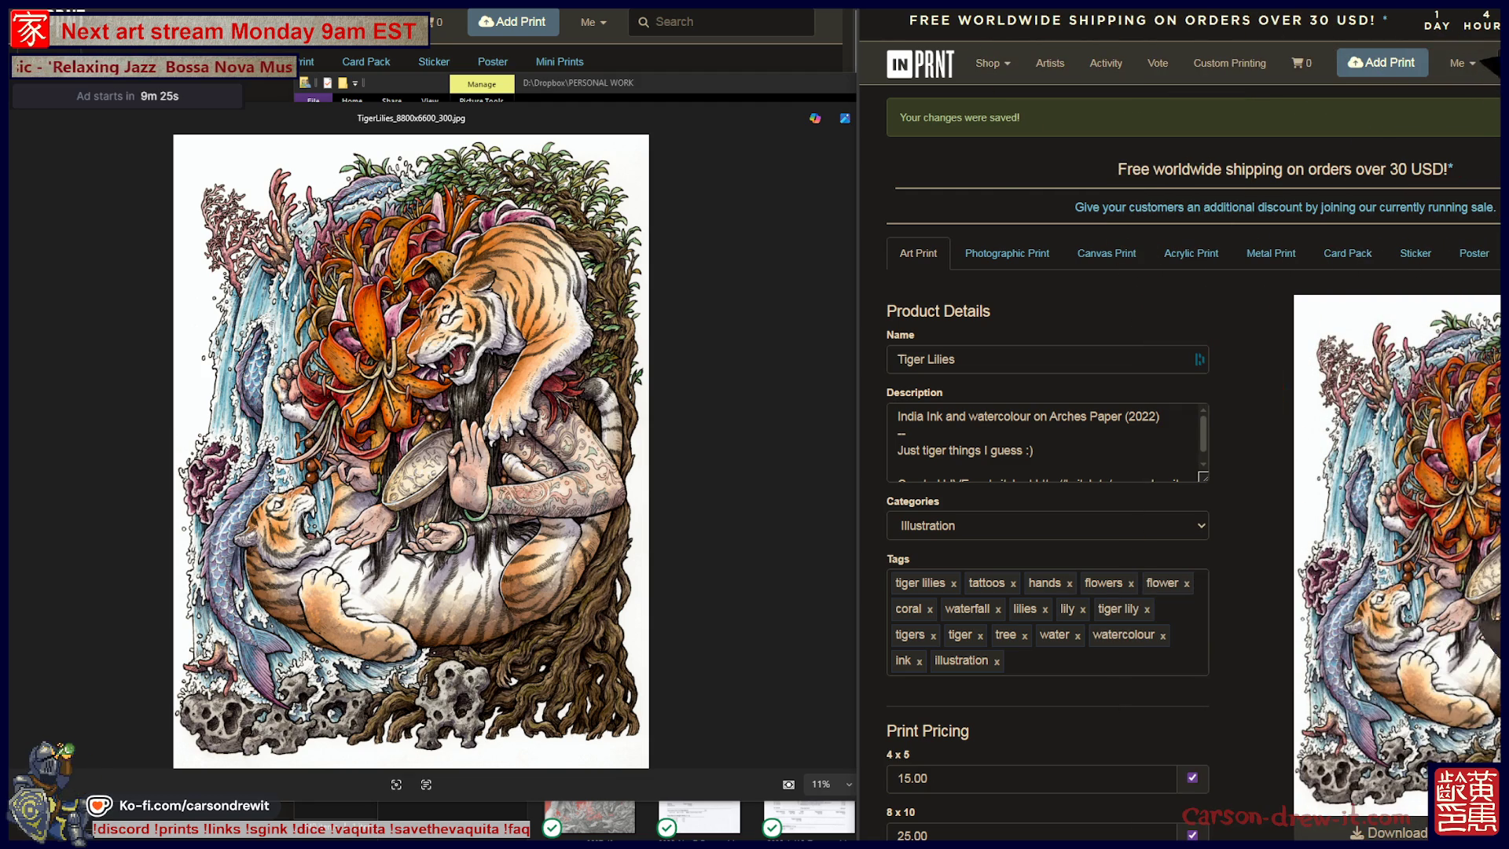
left_click(1458, 63)
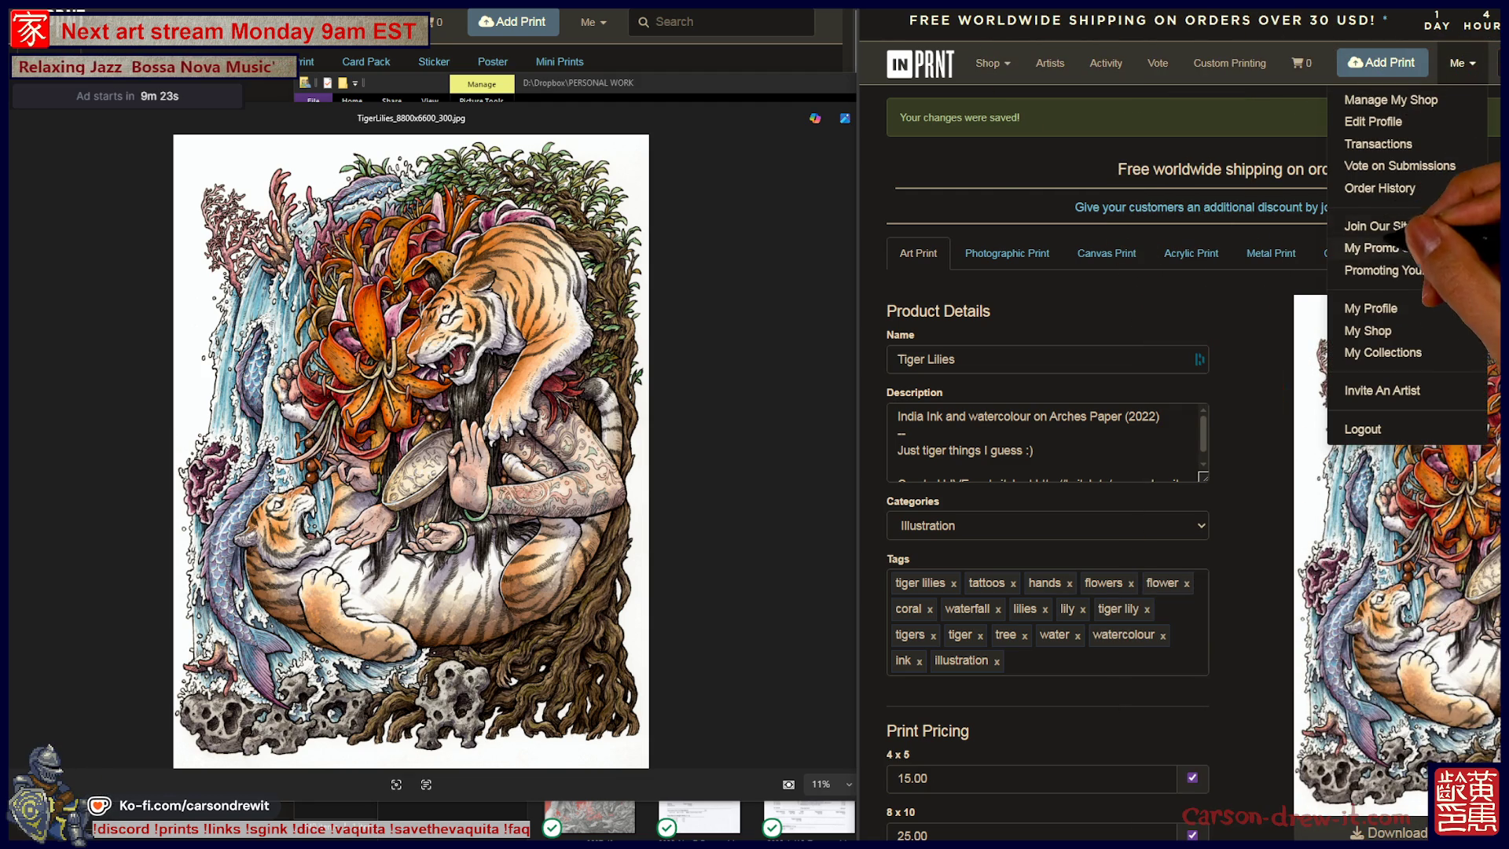
left_click(1390, 100)
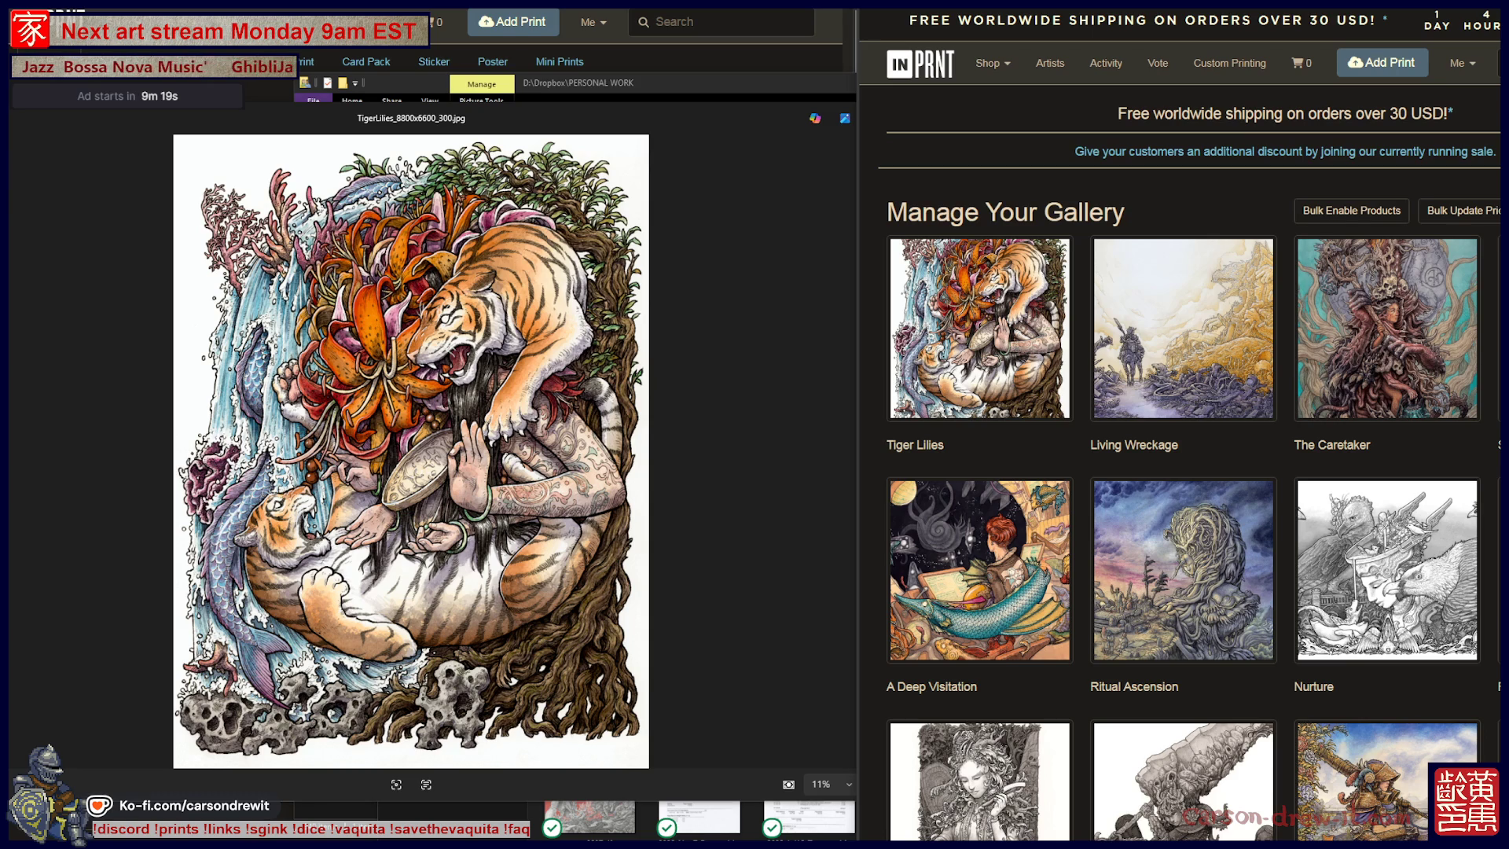
Scroll through all the gallery's listed artworks and return to the top.
scroll(1179, 440, "down", 5)
scroll(1179, 440, "up", 4)
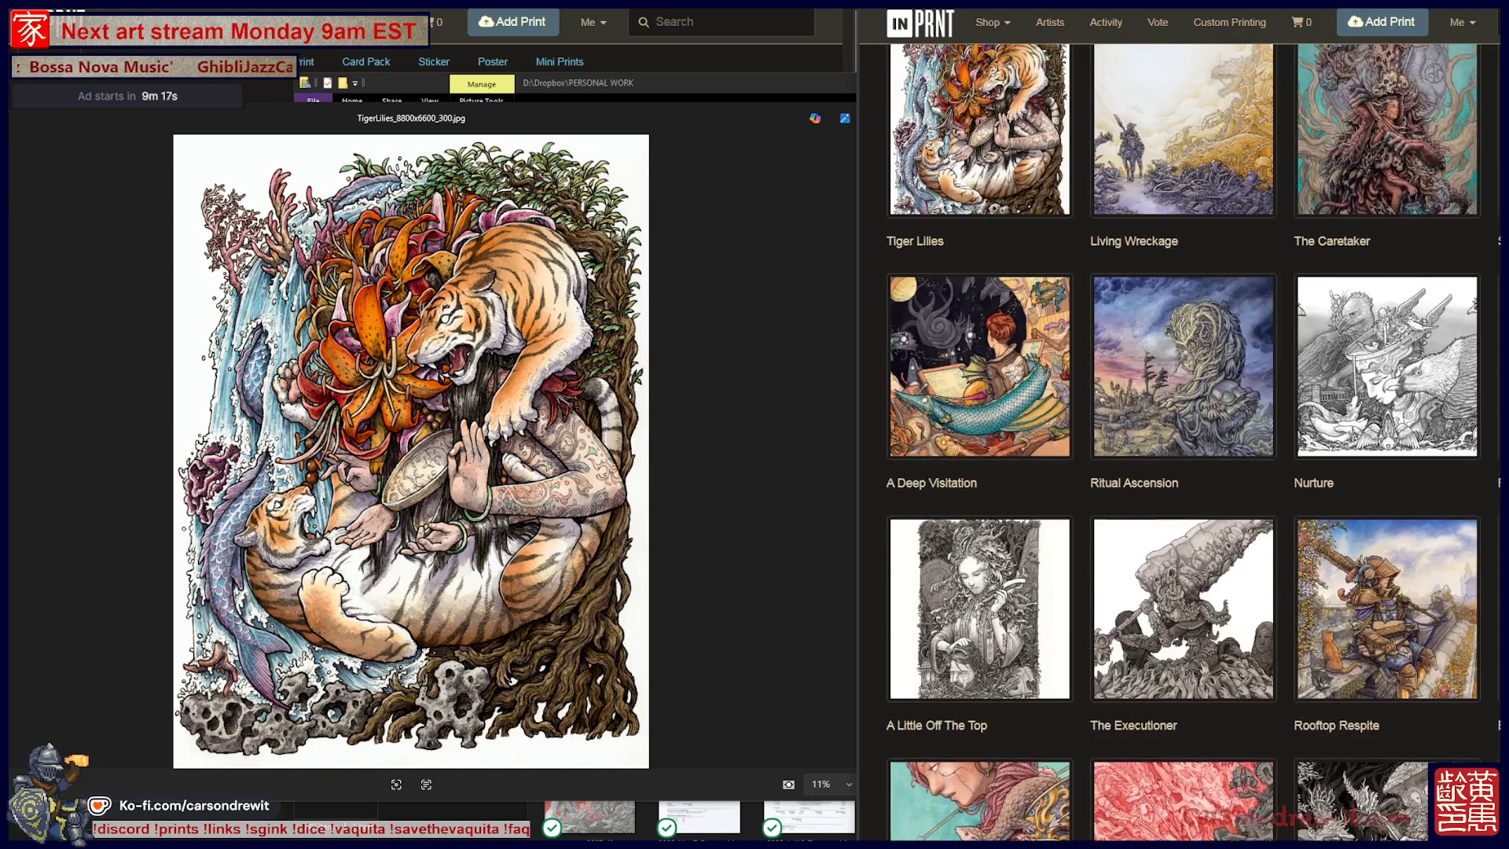
scroll(1179, 440, "up", 1)
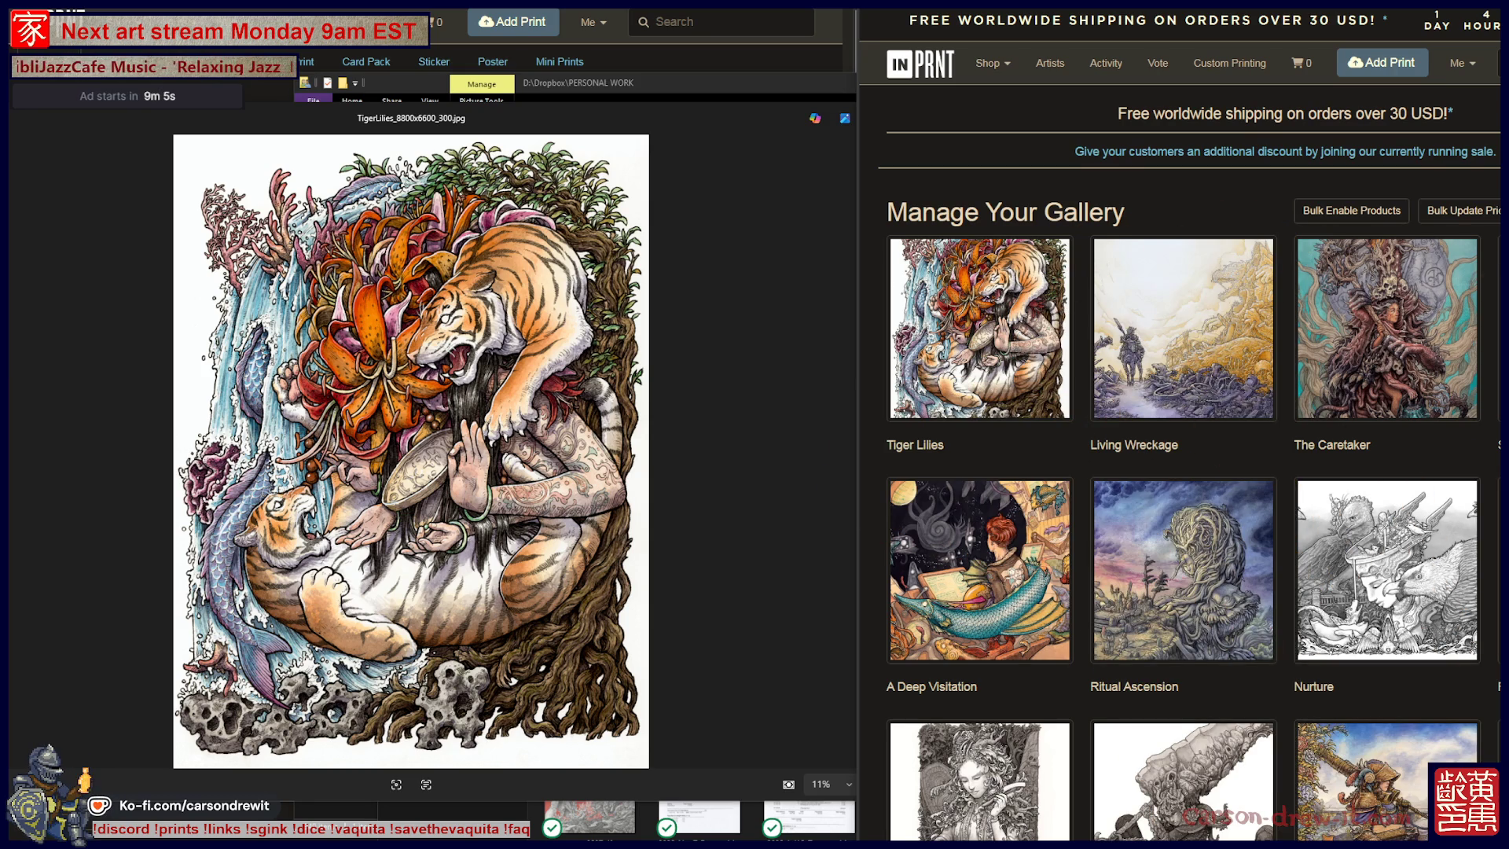
scroll(1187, 471, "down", 1)
scroll(1186, 471, "down", 5)
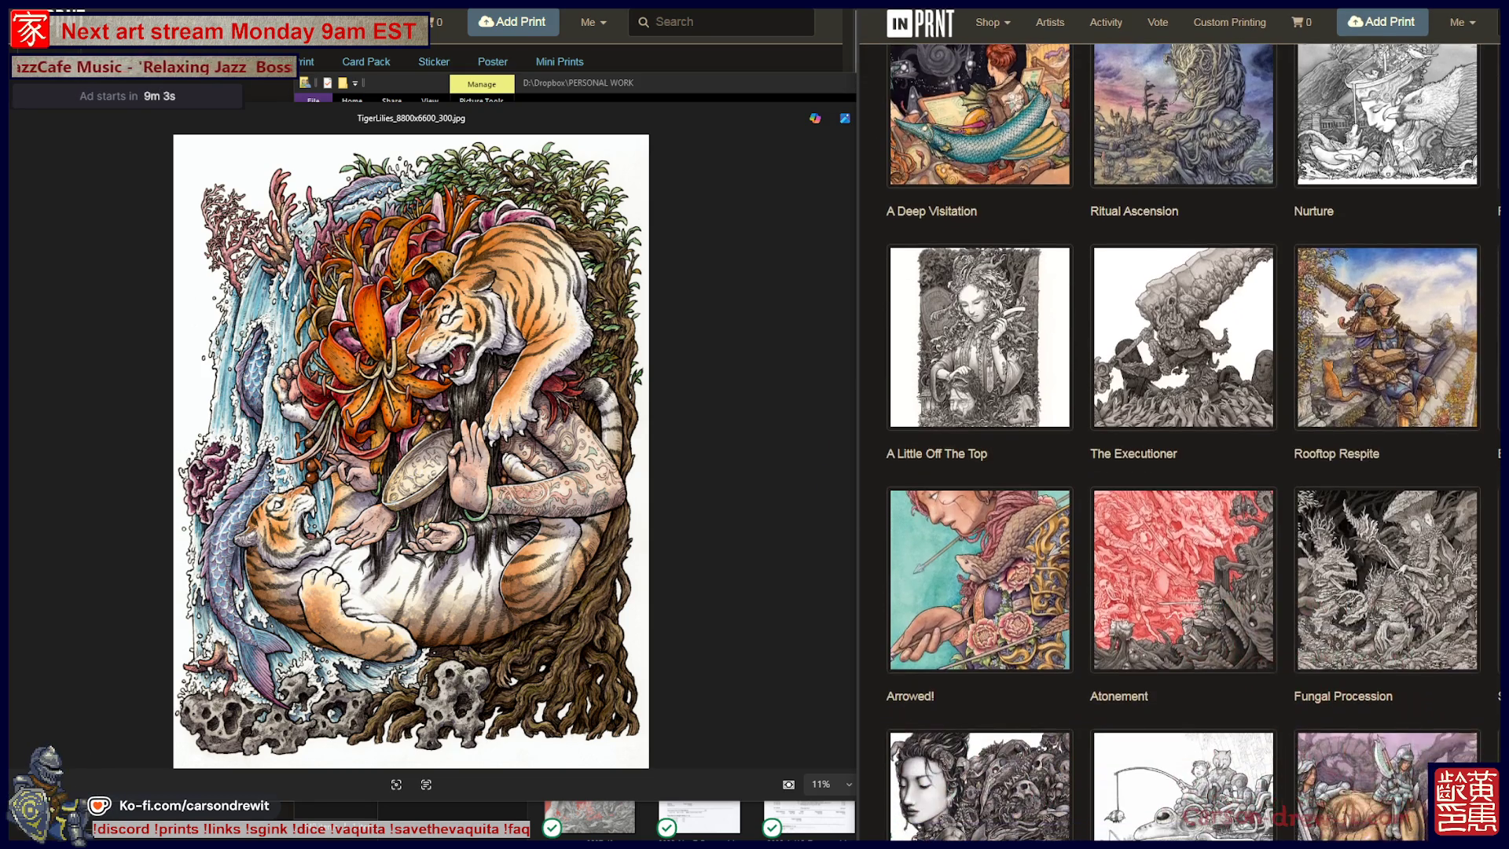
scroll(1183, 440, "down", 5)
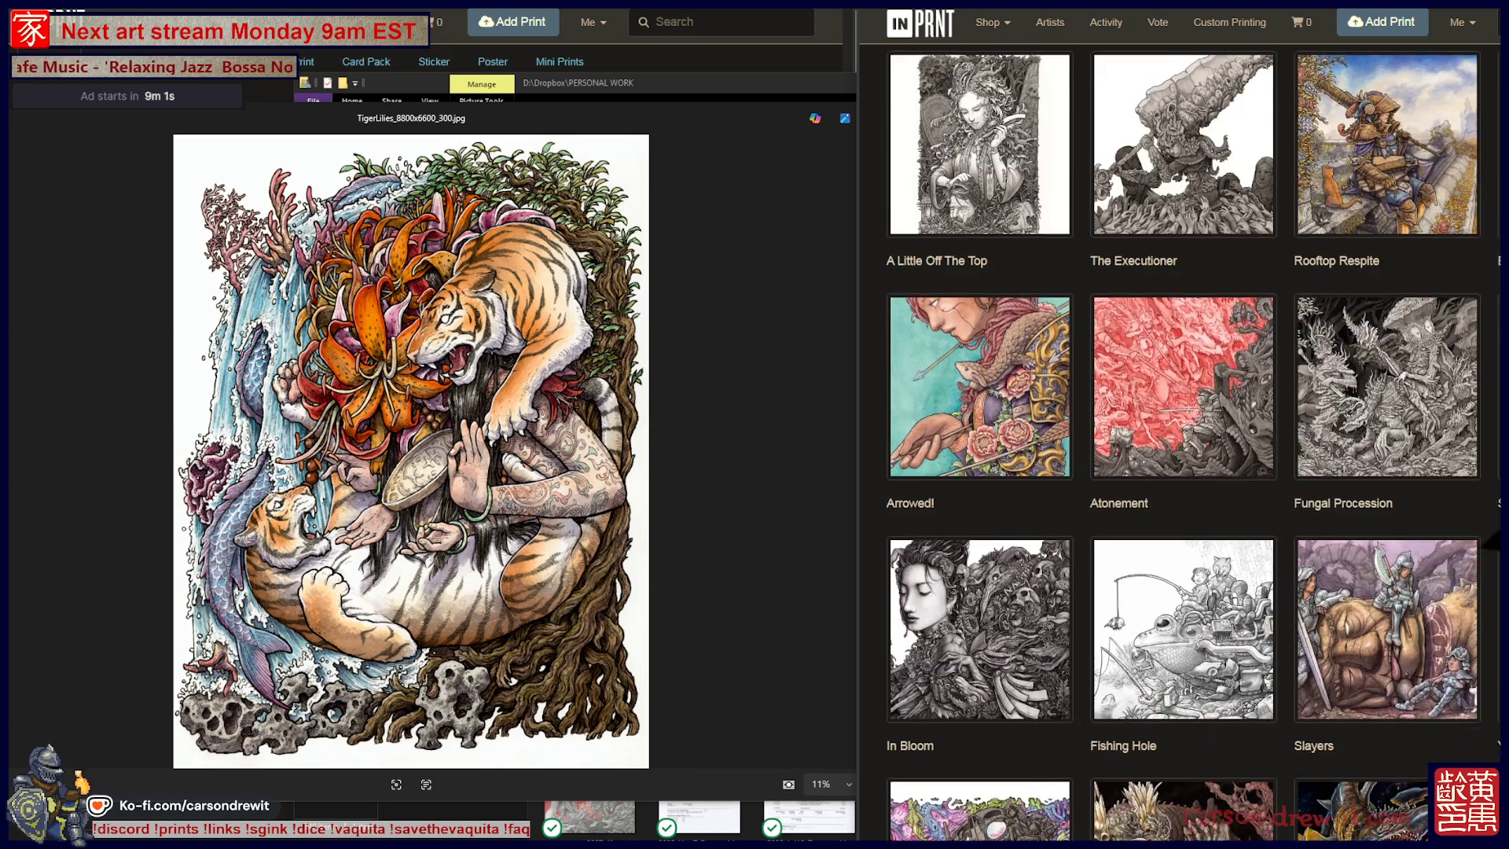
scroll(1186, 440, "down", 8)
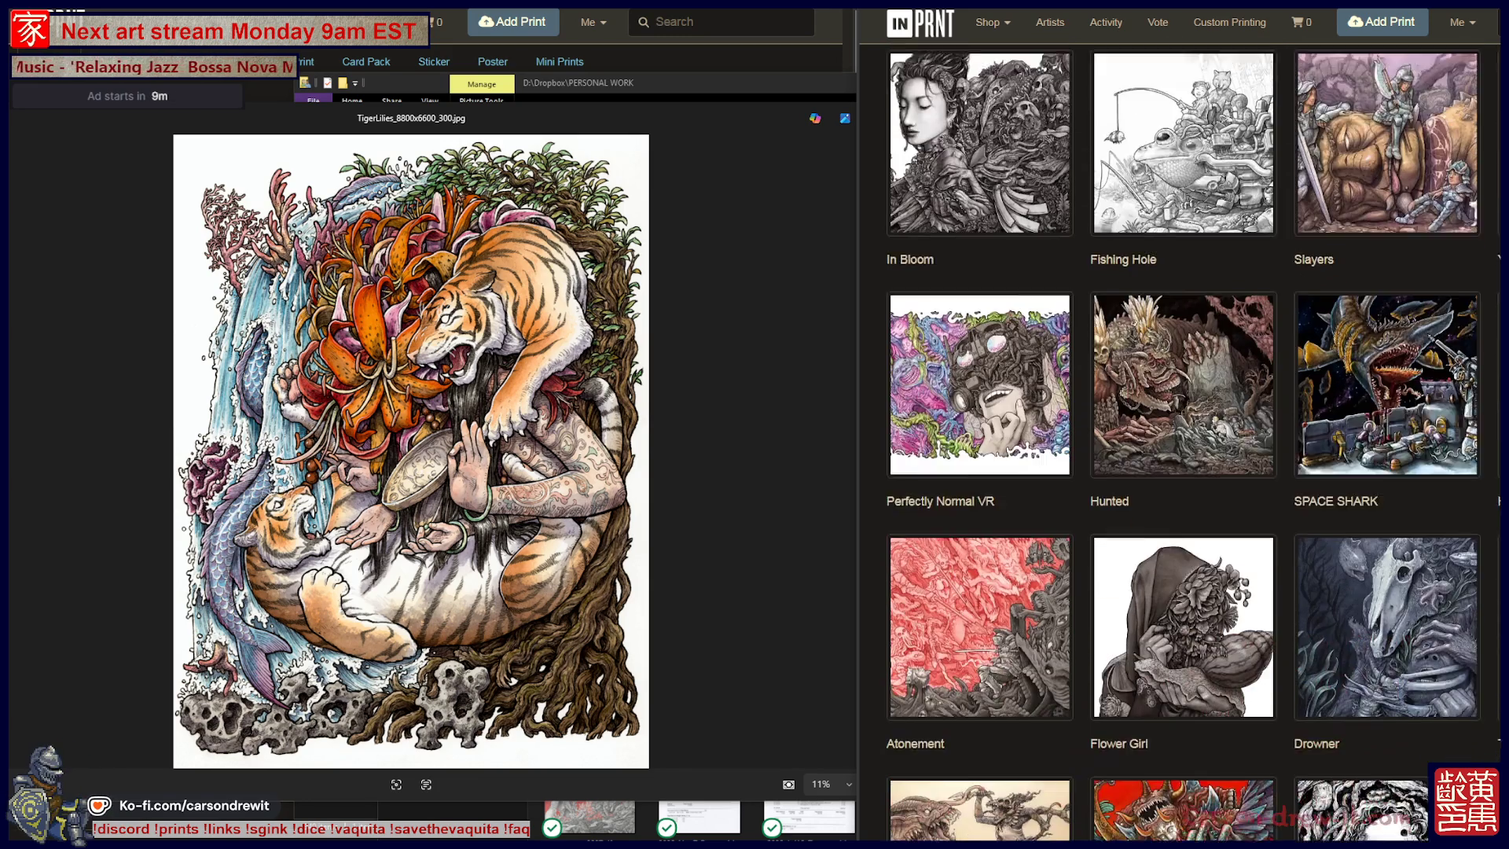
scroll(1182, 440, "down", 5)
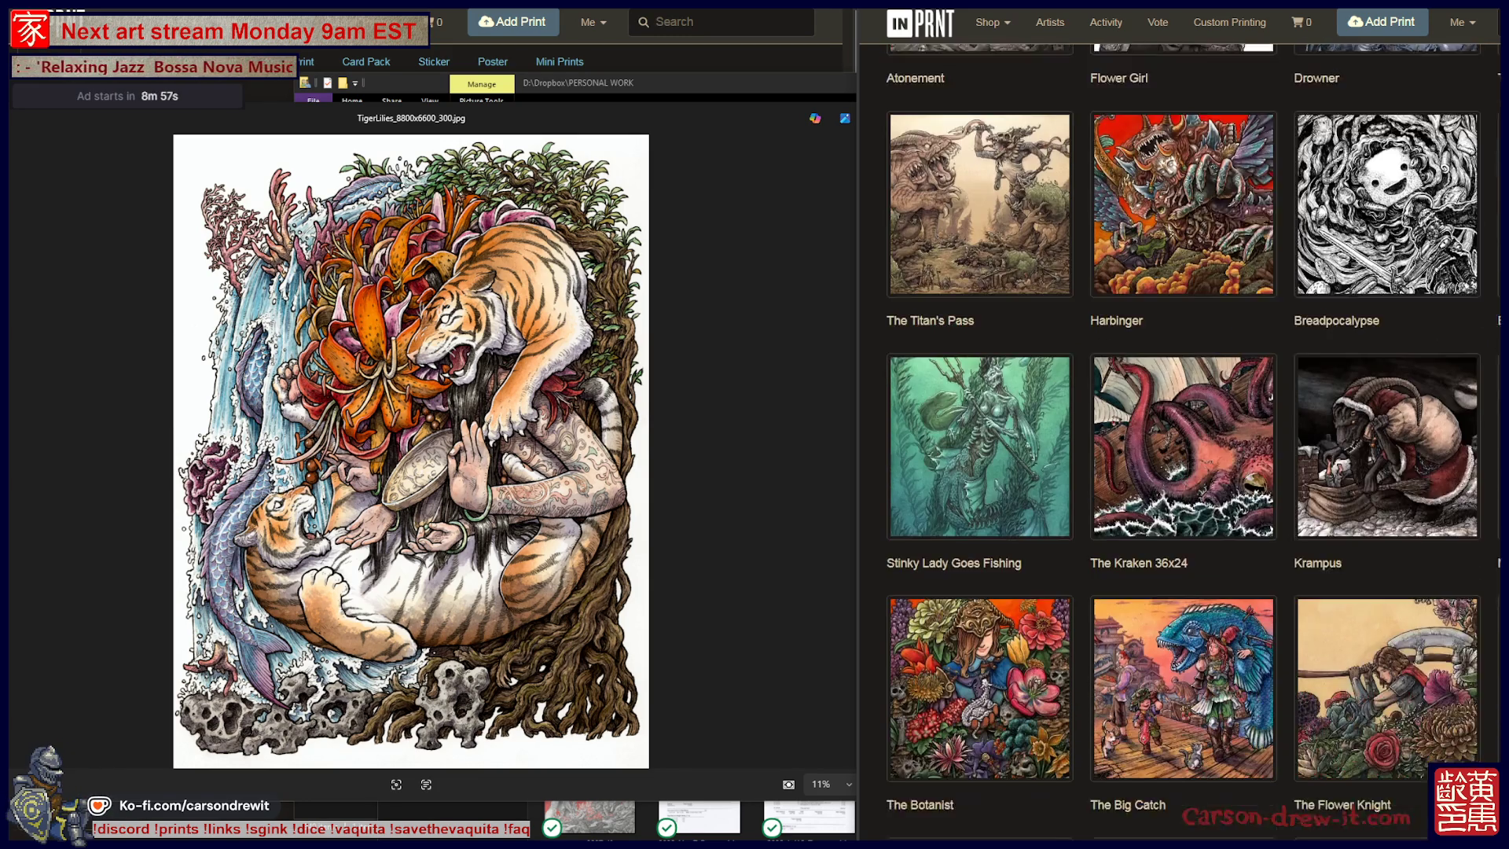
scroll(1183, 440, "down", 5)
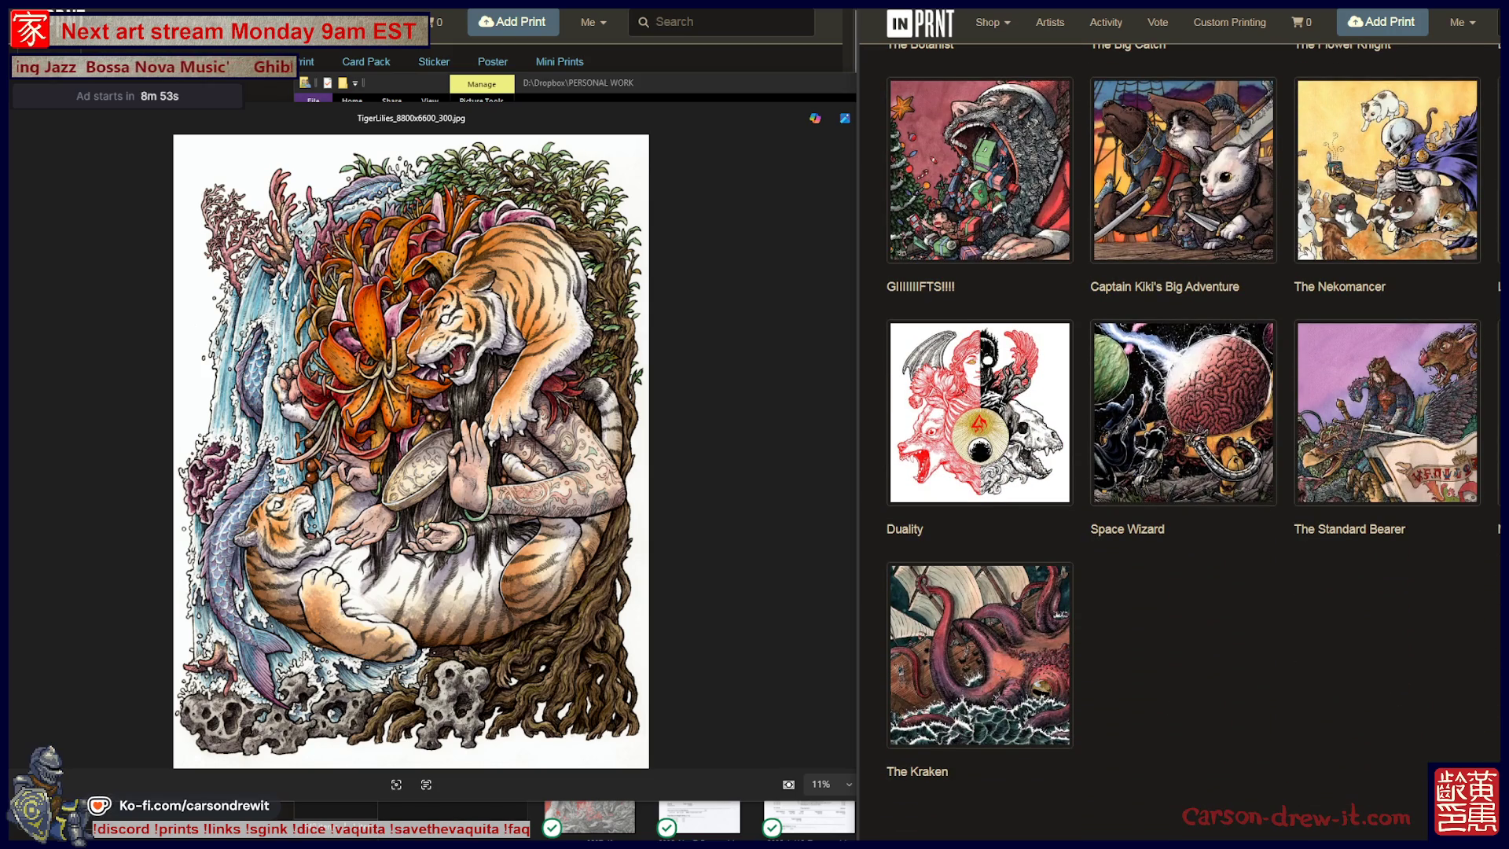
scroll(1183, 440, "up", 3)
scroll(1183, 440, "up", 10)
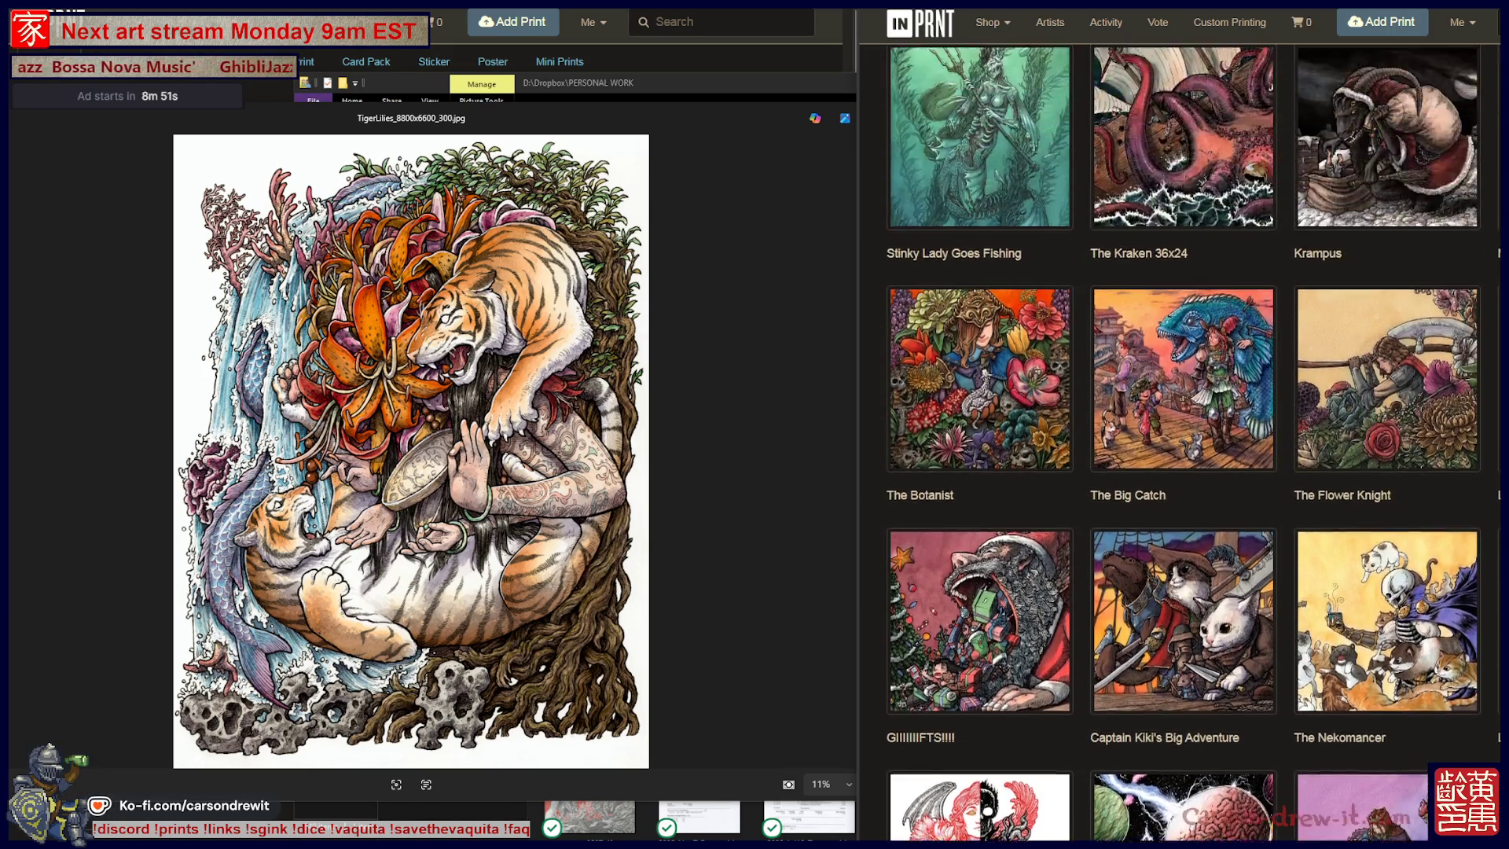
scroll(1183, 440, "up", 15)
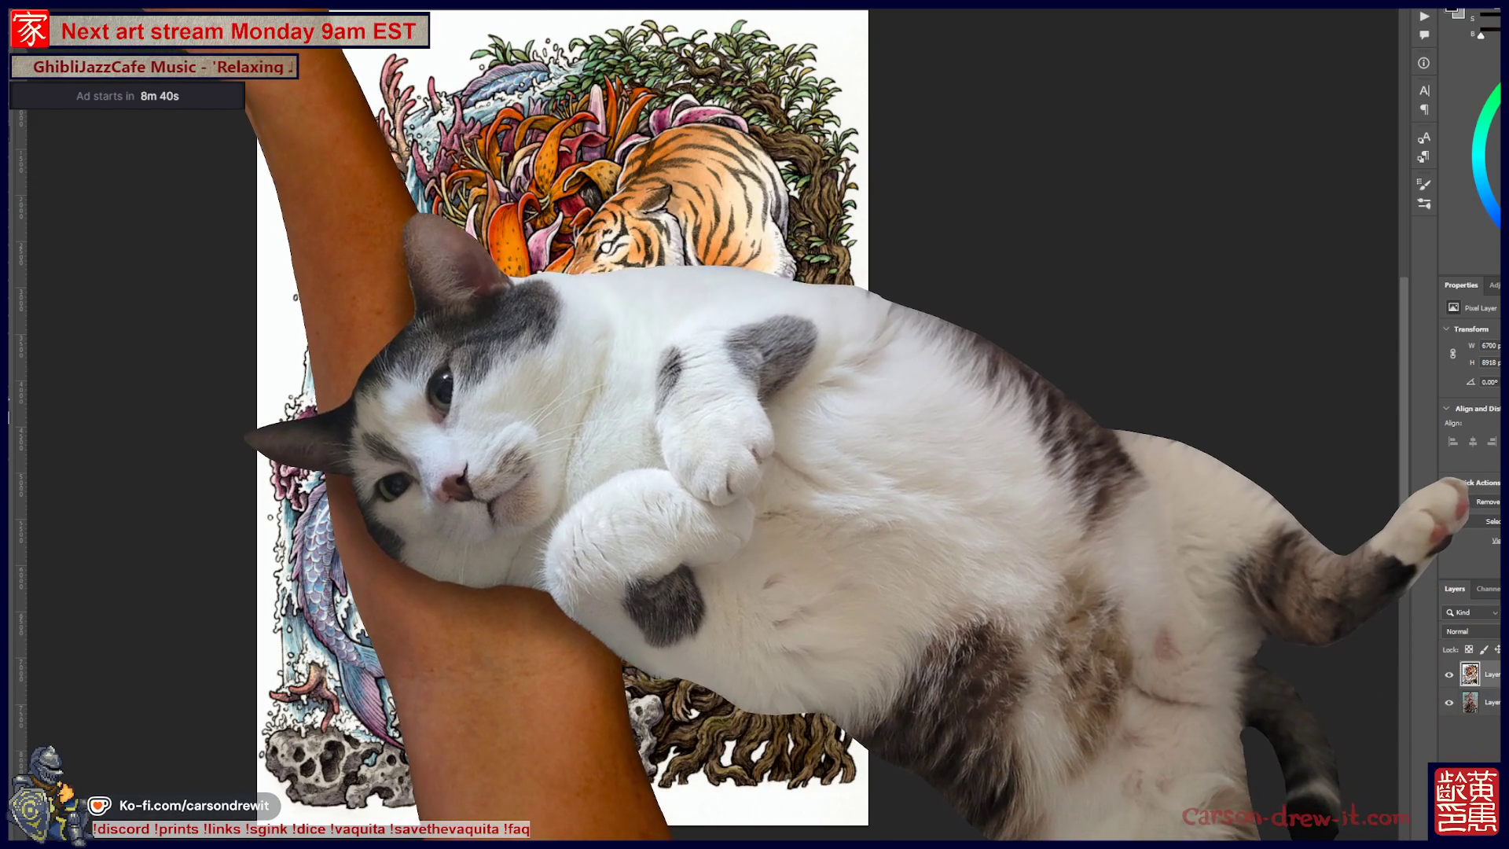
Check Photoshop's Open Recent file list, then bring the Photoshop image window forward.
key("alt+f")
mouse_move(86, 24)
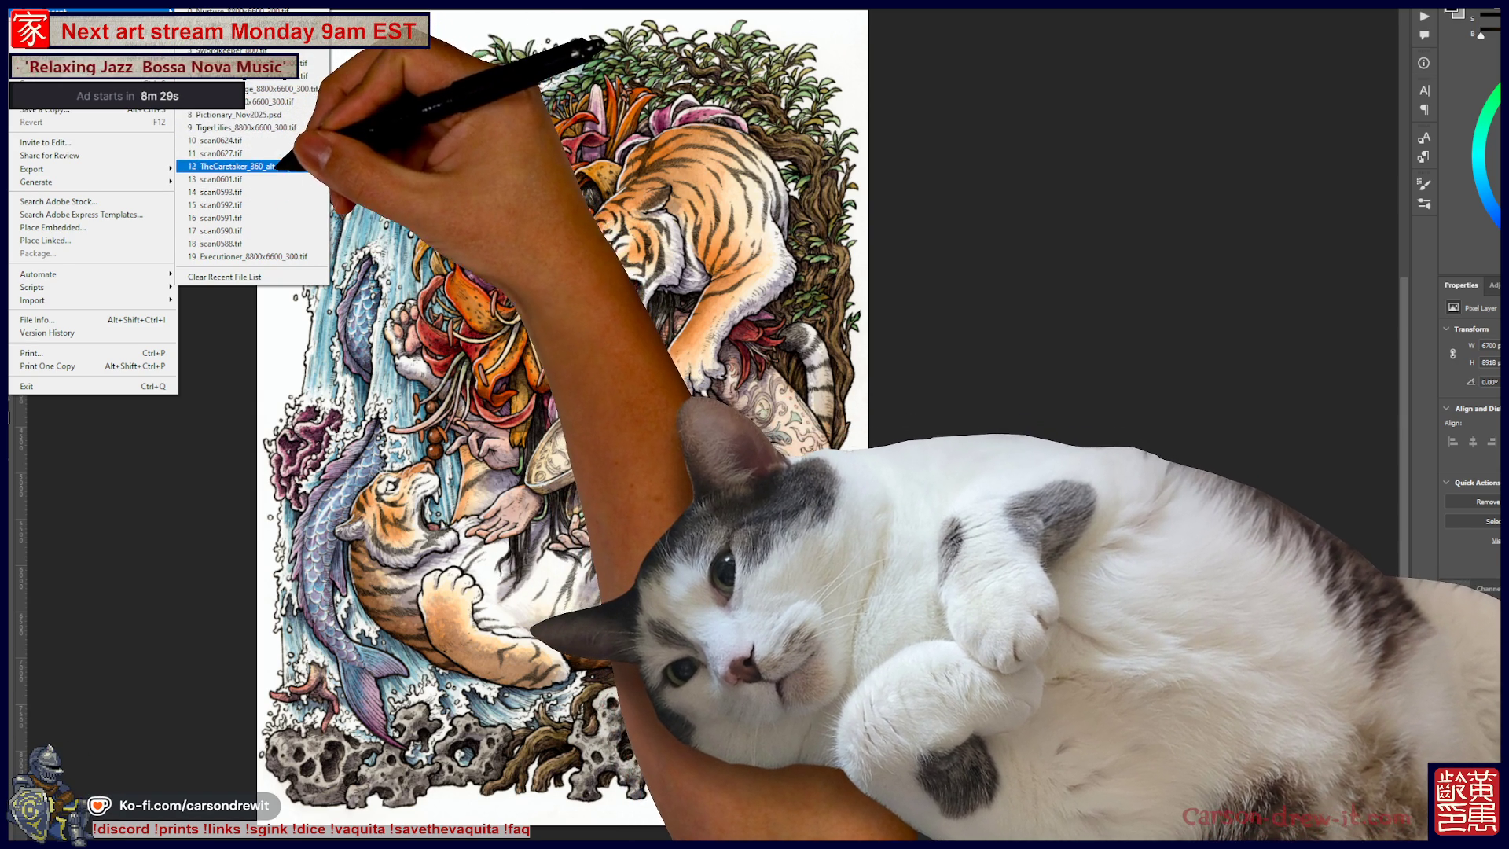
key("Escape")
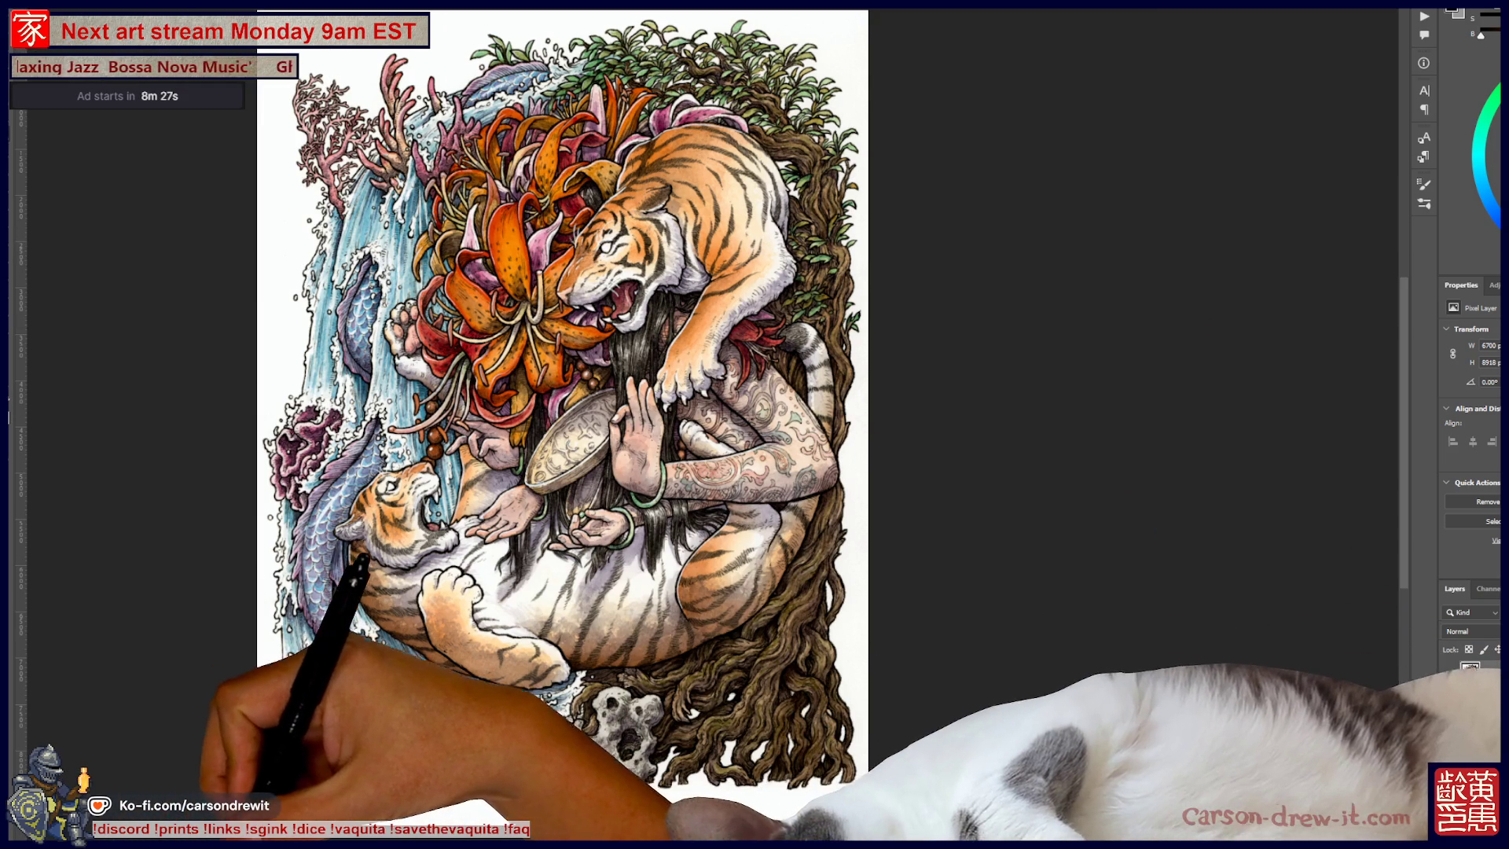
mouse_move(275, 844)
left_click(275, 810)
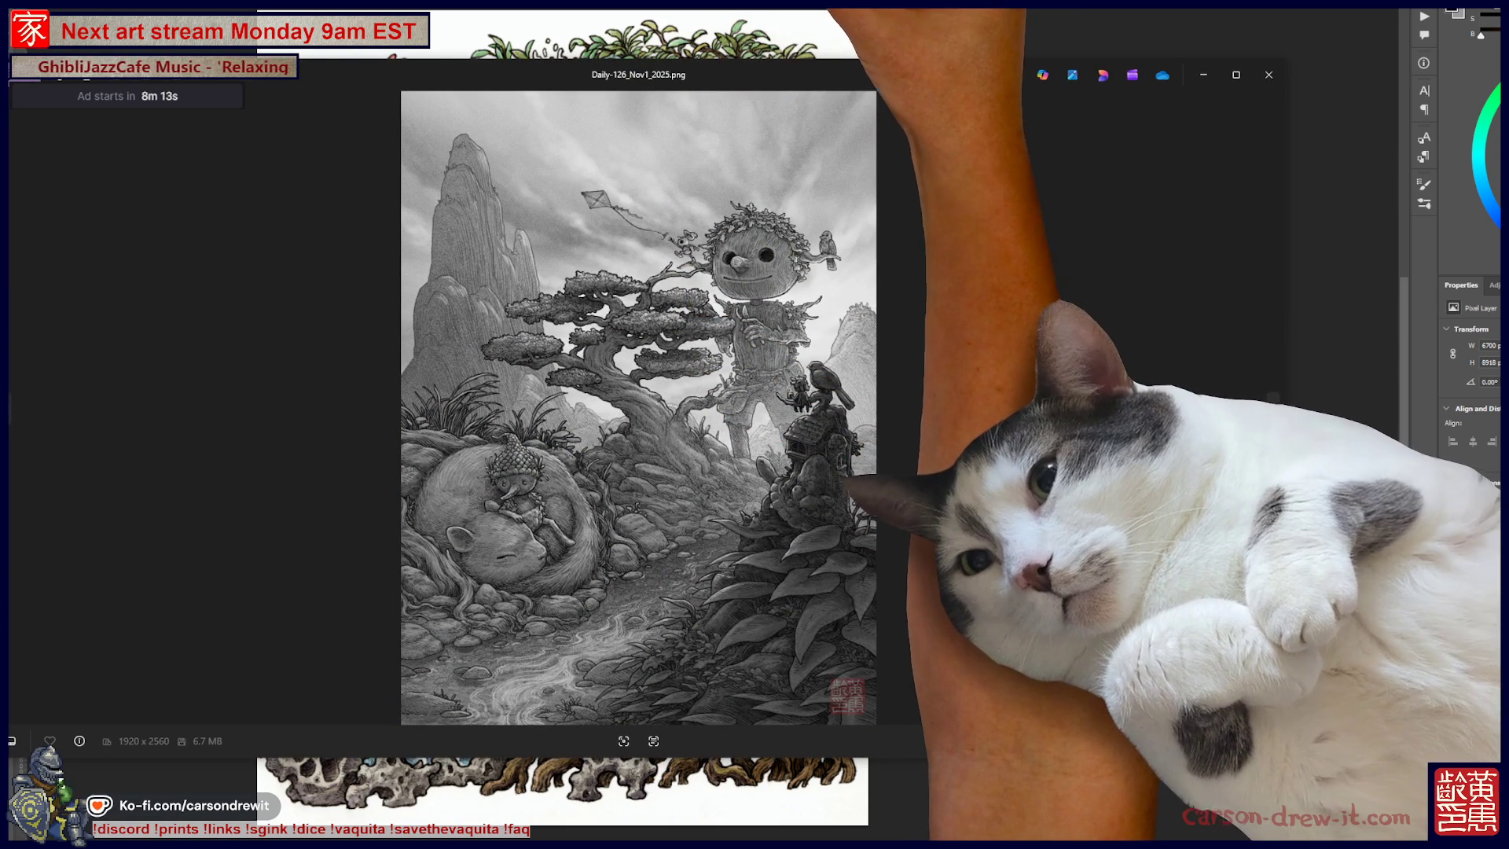
View the drawing full screen in Photos, flip to the next one, then back to the shop scene.
key("F11")
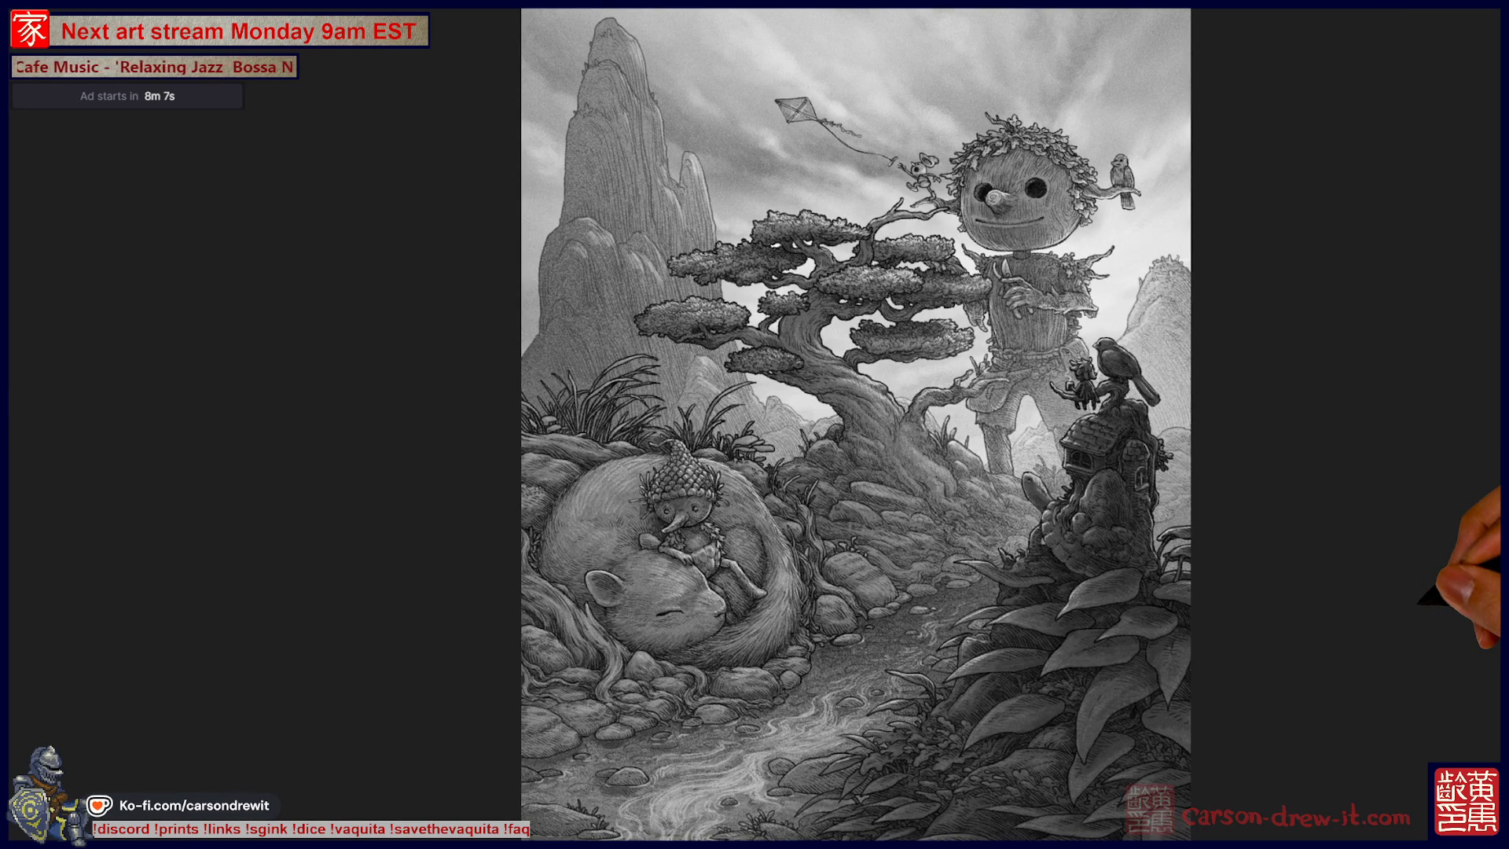
key("Right")
key("Right")
key("Right")
key("Left")
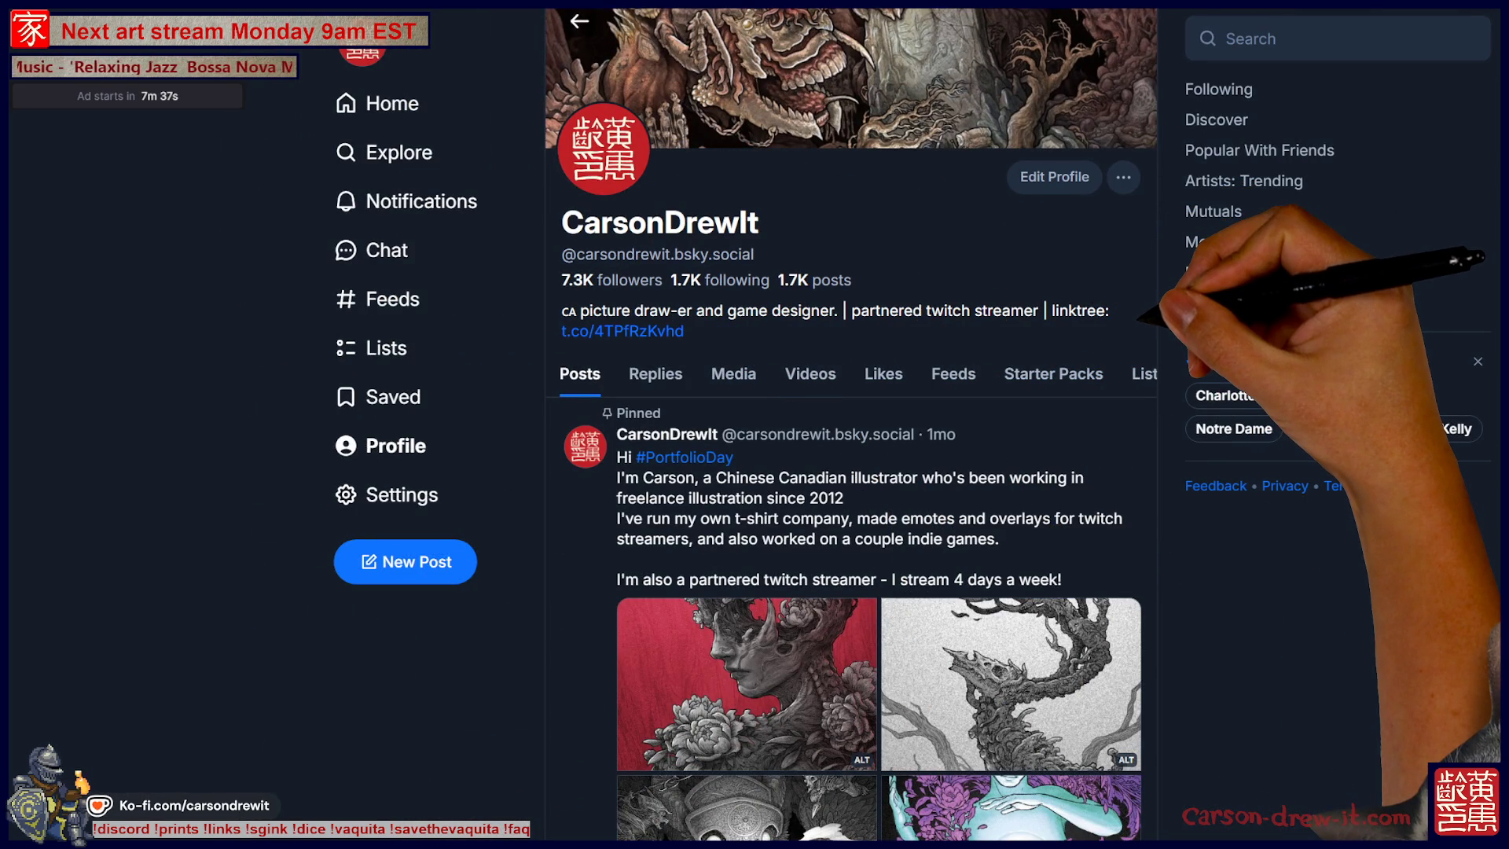
Enlarge the pinned post's red illustration and advance to the masked giant creature image.
scroll(851, 424, "down", 2)
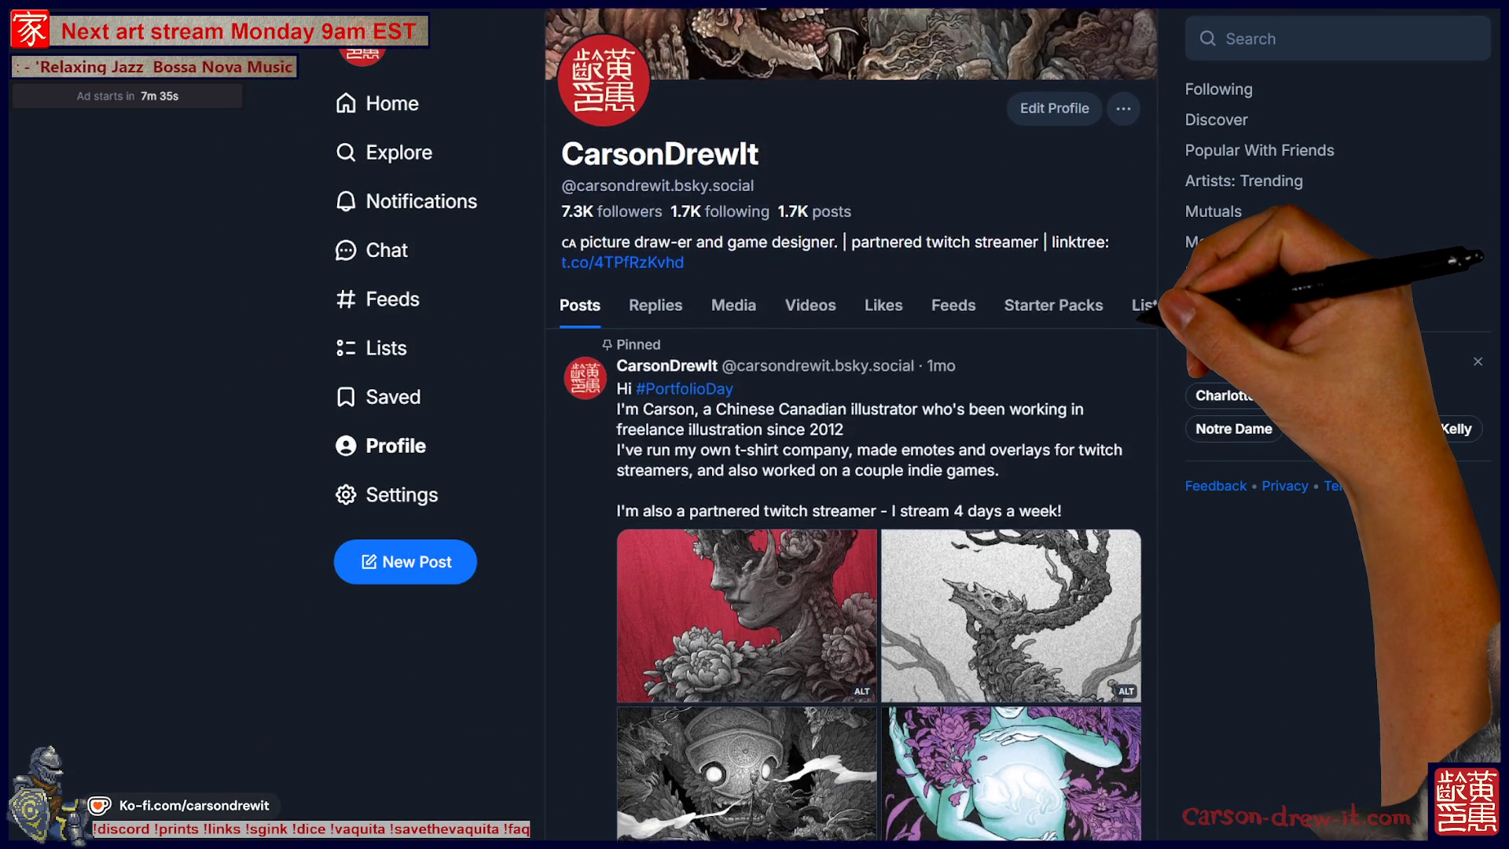
scroll(851, 424, "down", 4)
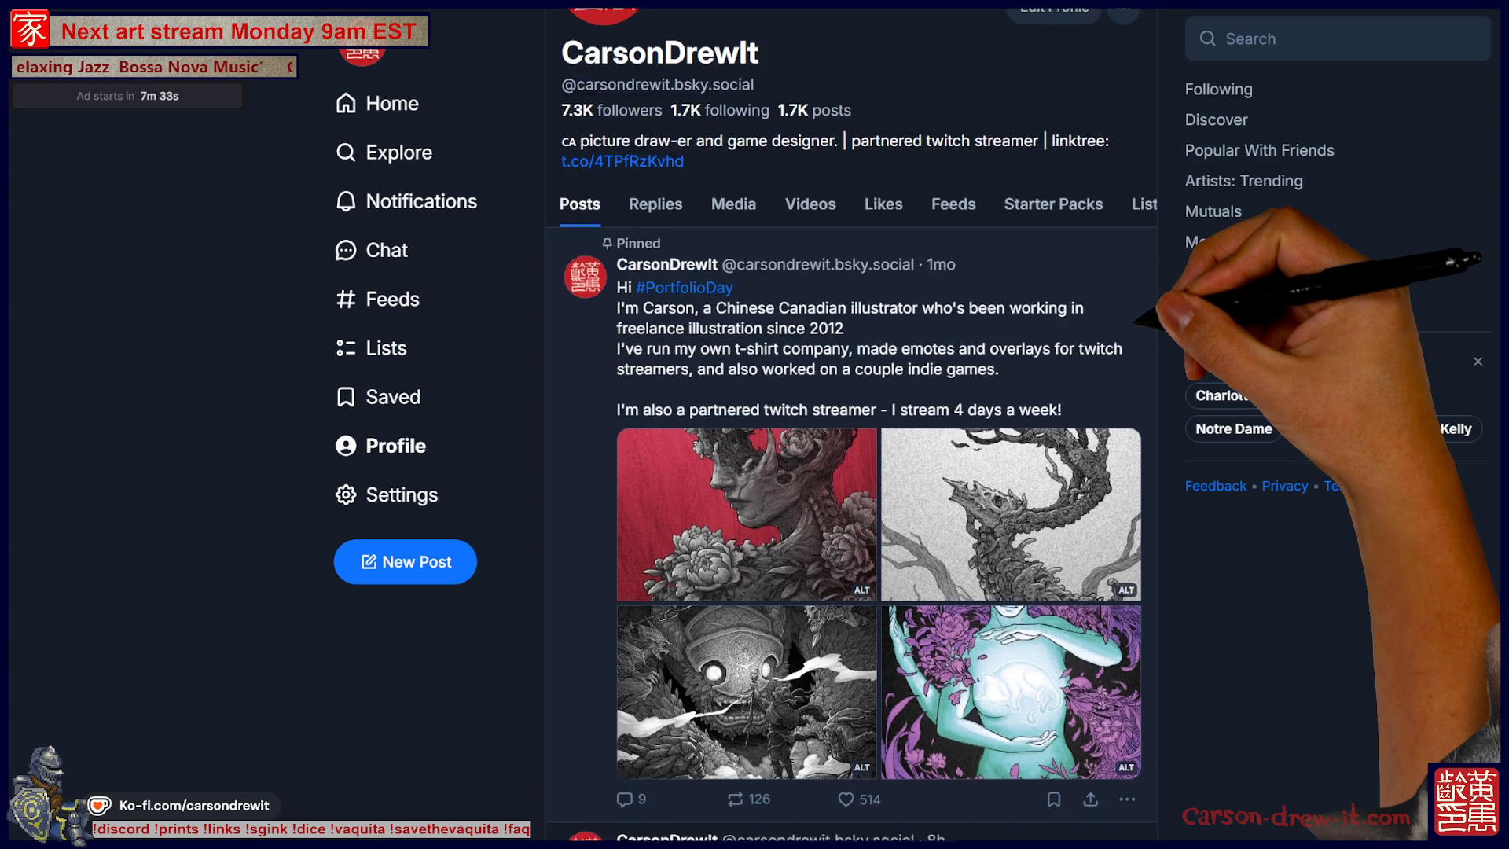
left_click(746, 346)
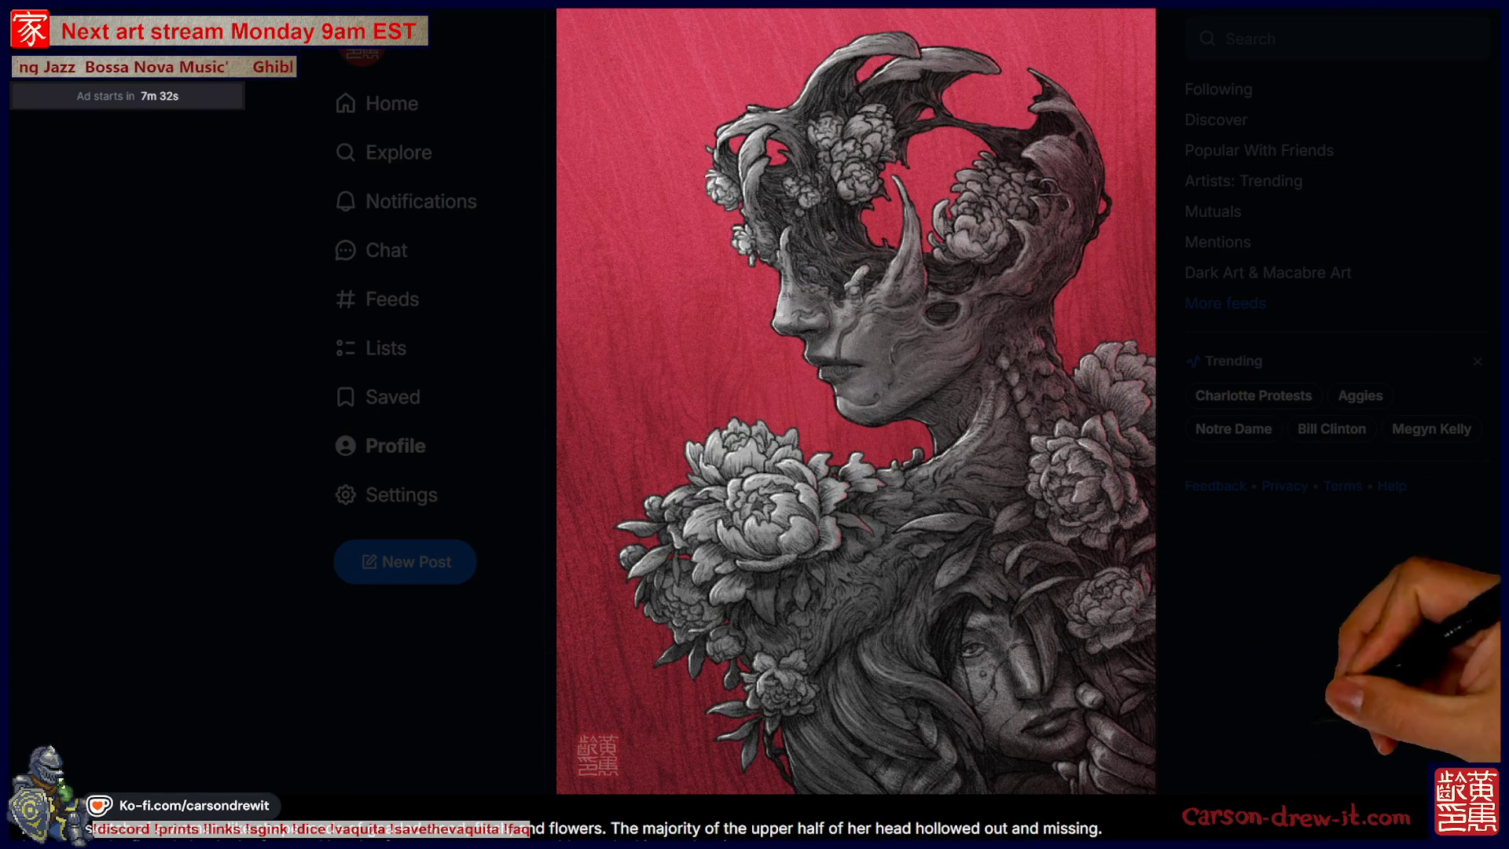
key("Right")
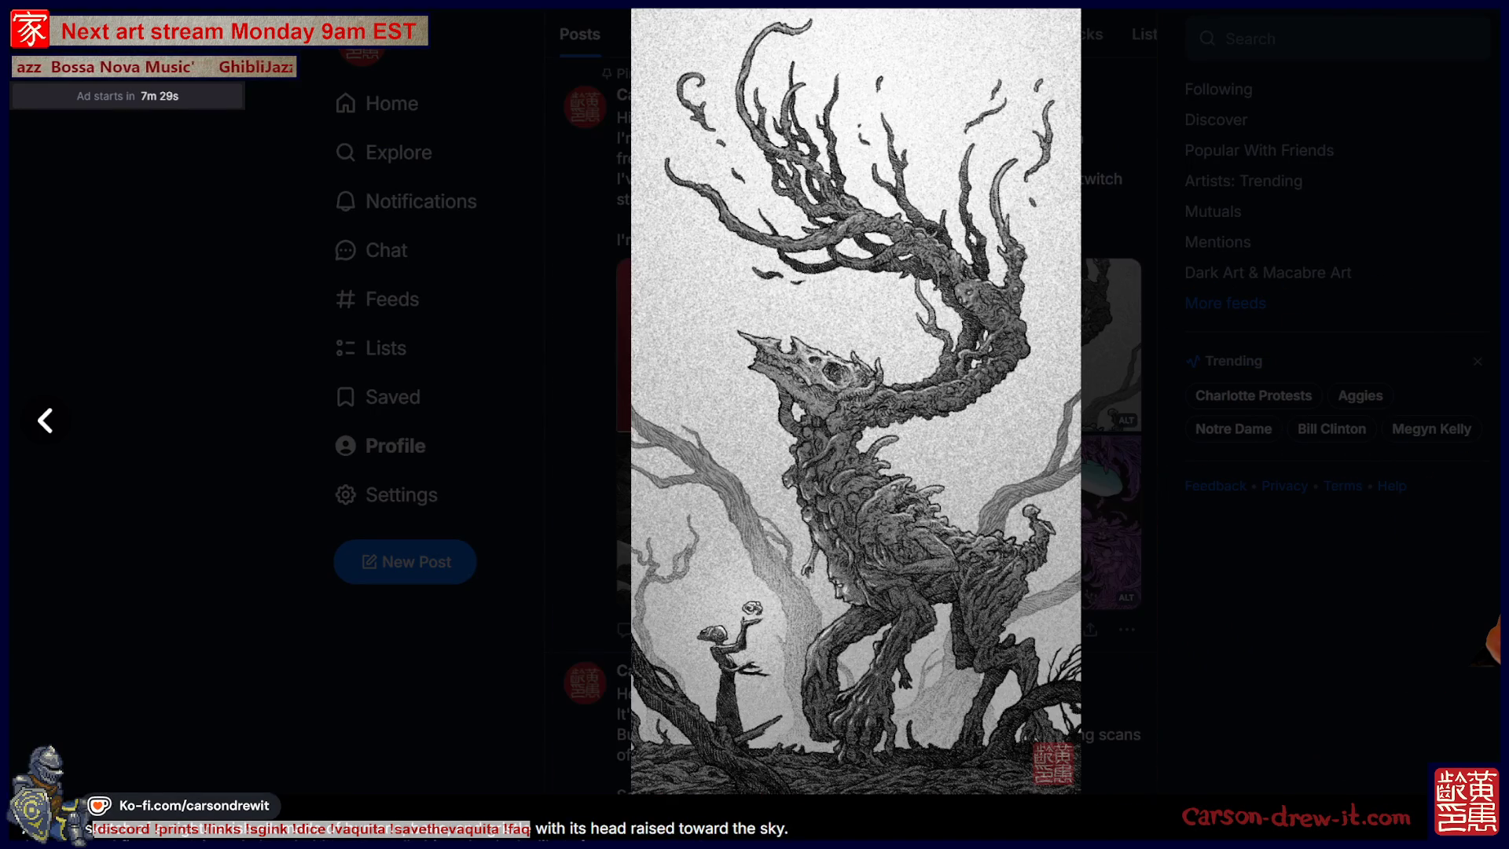
key("Right")
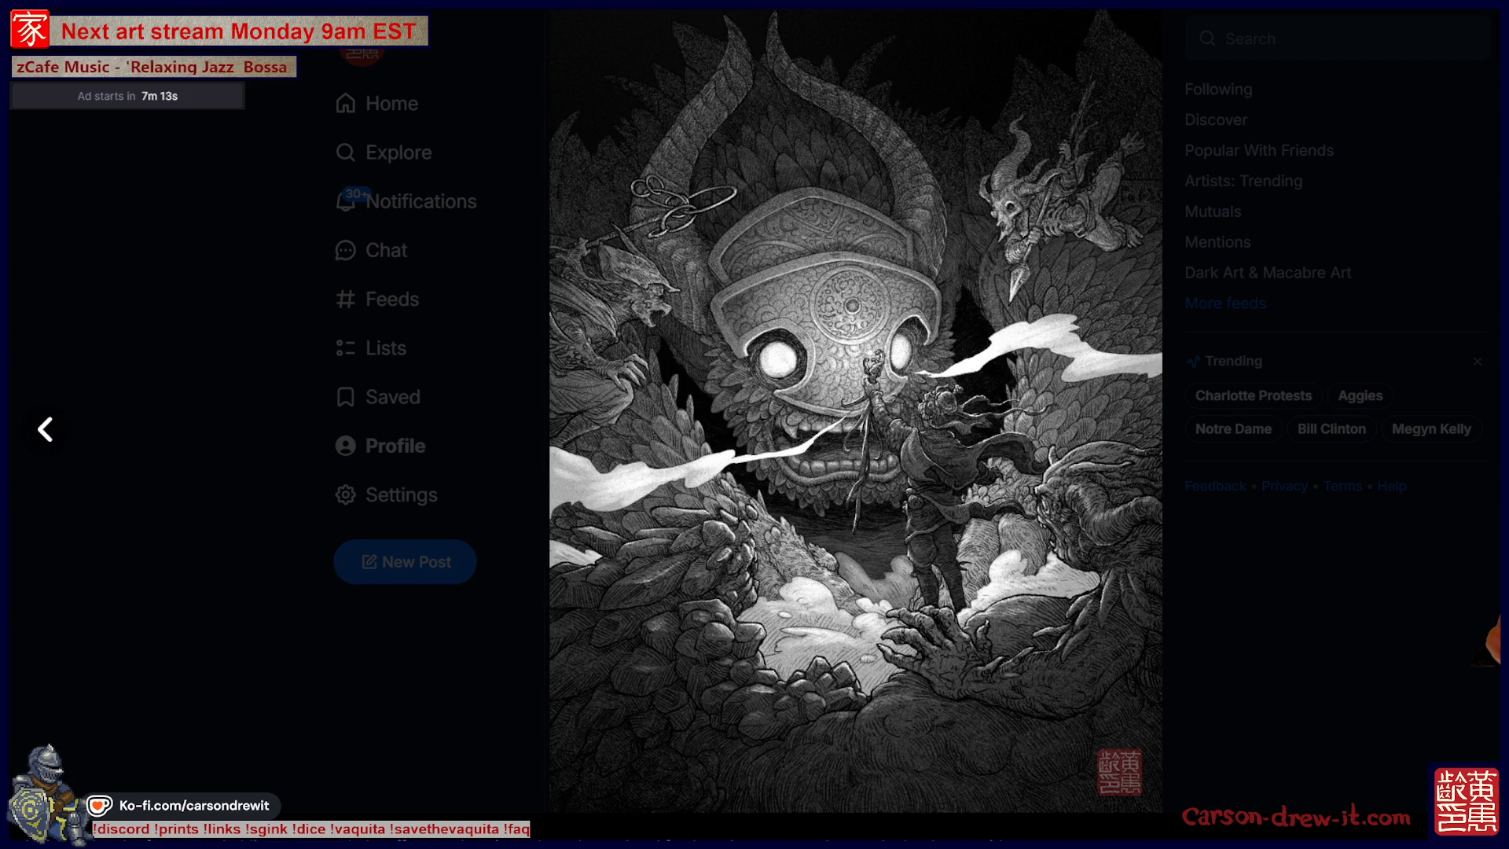
Close the enlarged artwork and scroll the profile feed back to the print-shop gallery post.
key("Escape")
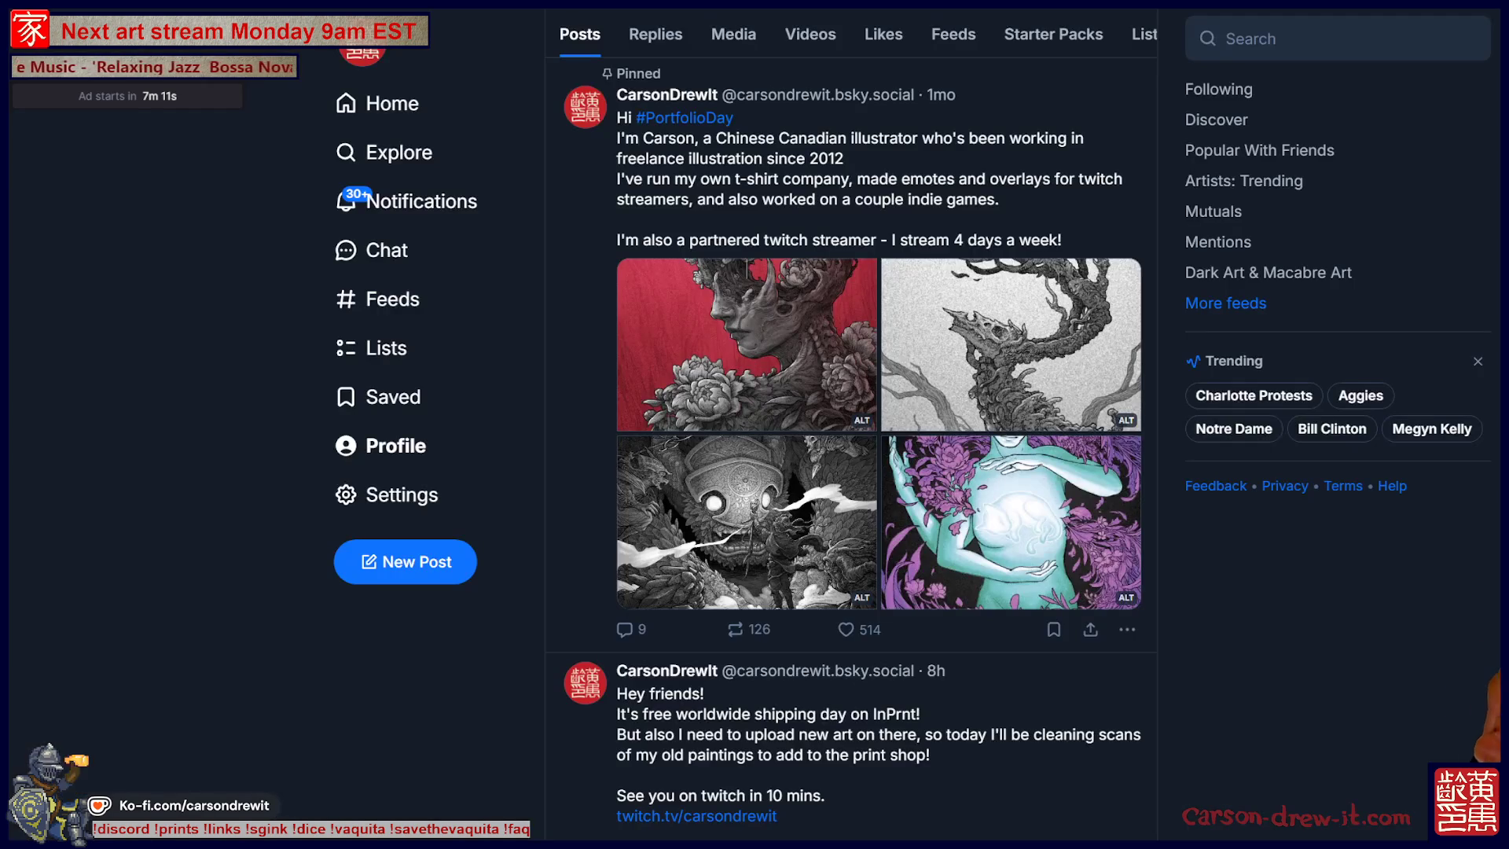
scroll(851, 440, "down", 8)
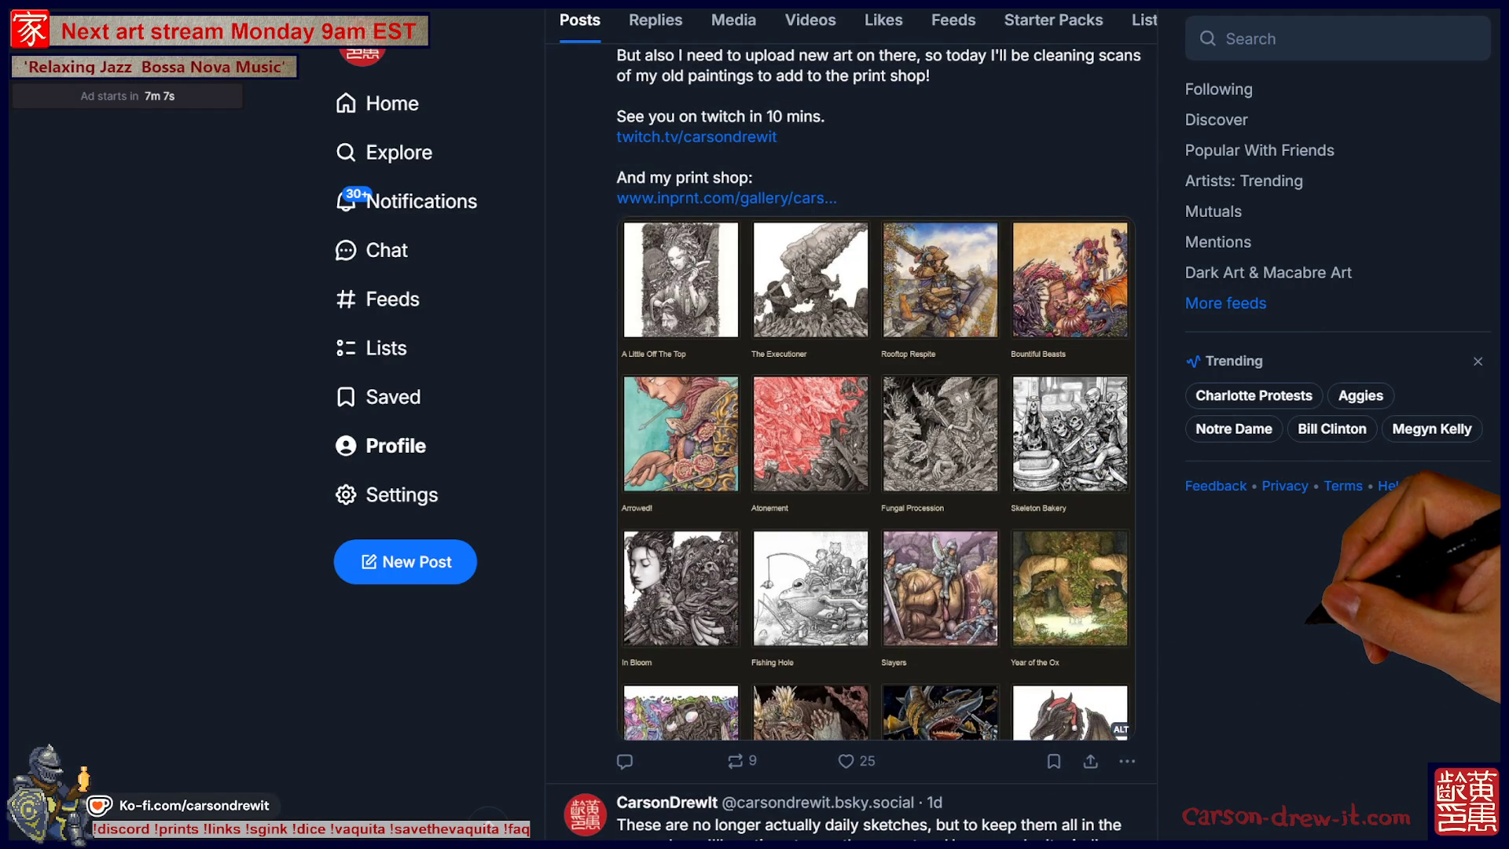
scroll(851, 440, "down", 13)
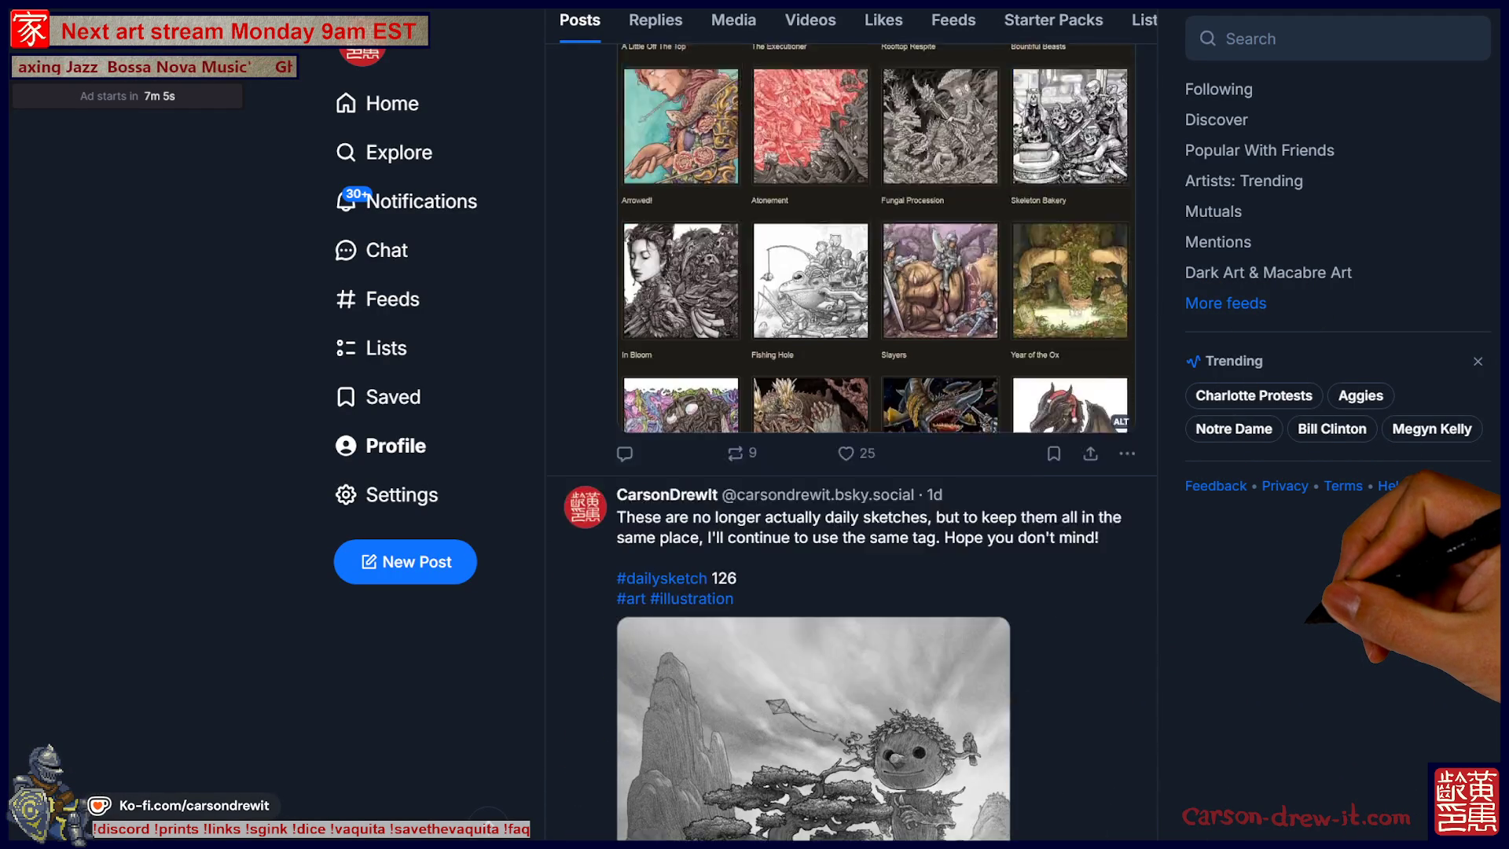
scroll(851, 440, "down", 13)
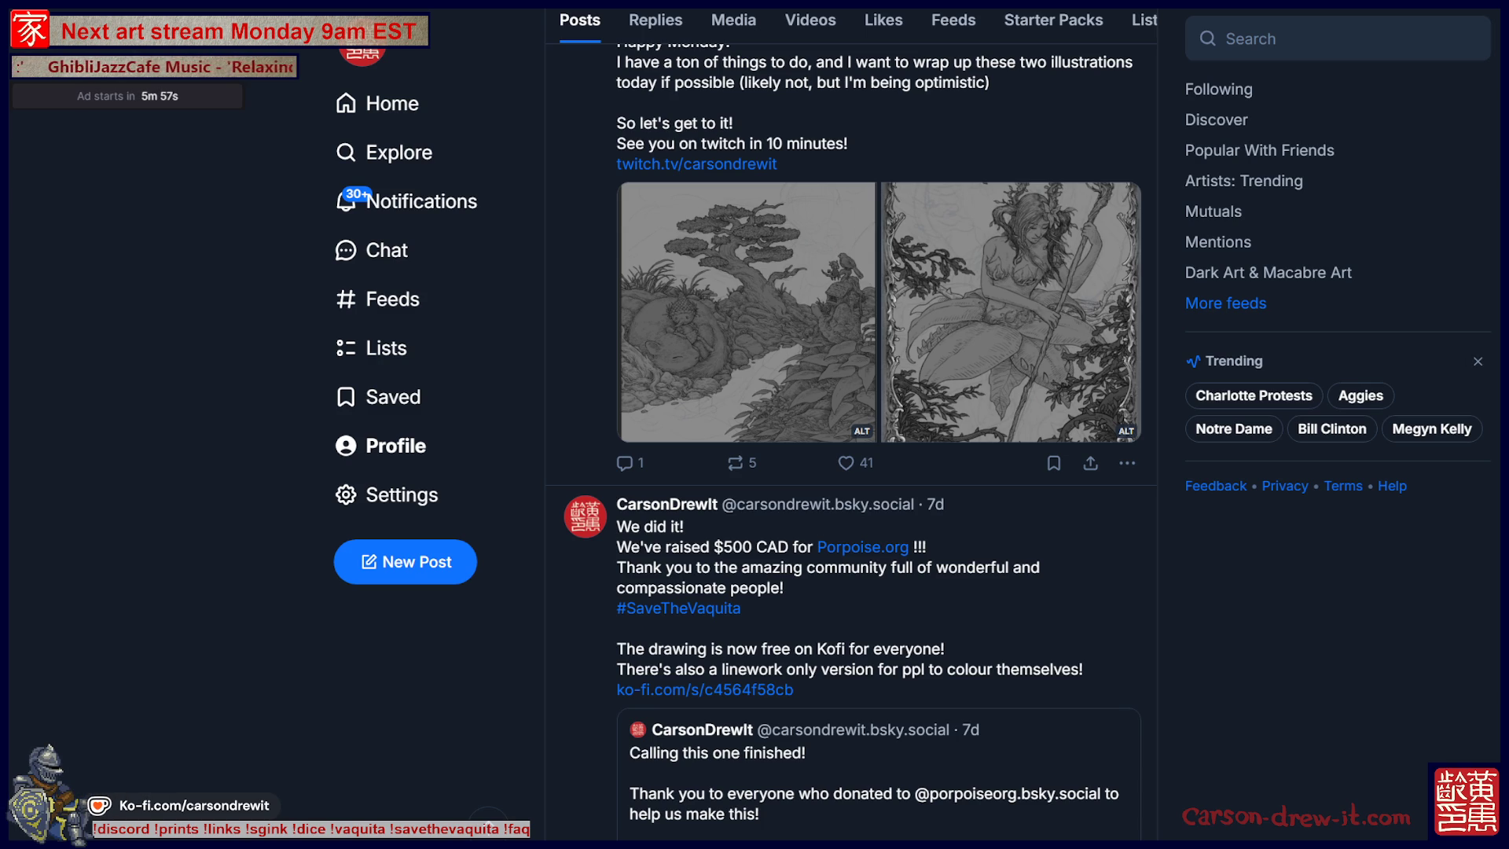
scroll(852, 440, "up", 10)
scroll(851, 440, "up", 10)
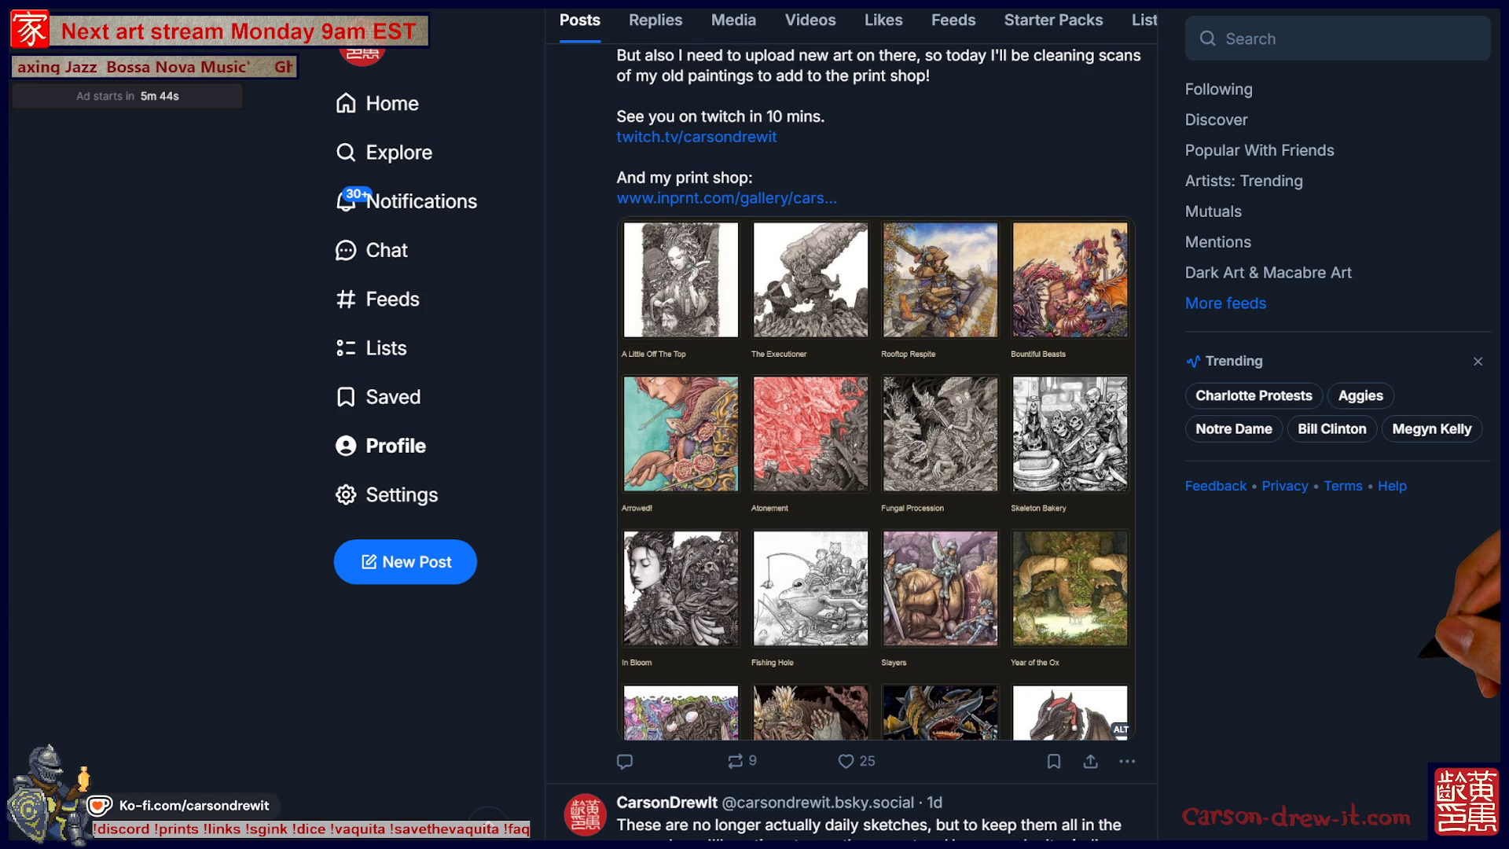
left_click(1257, 39)
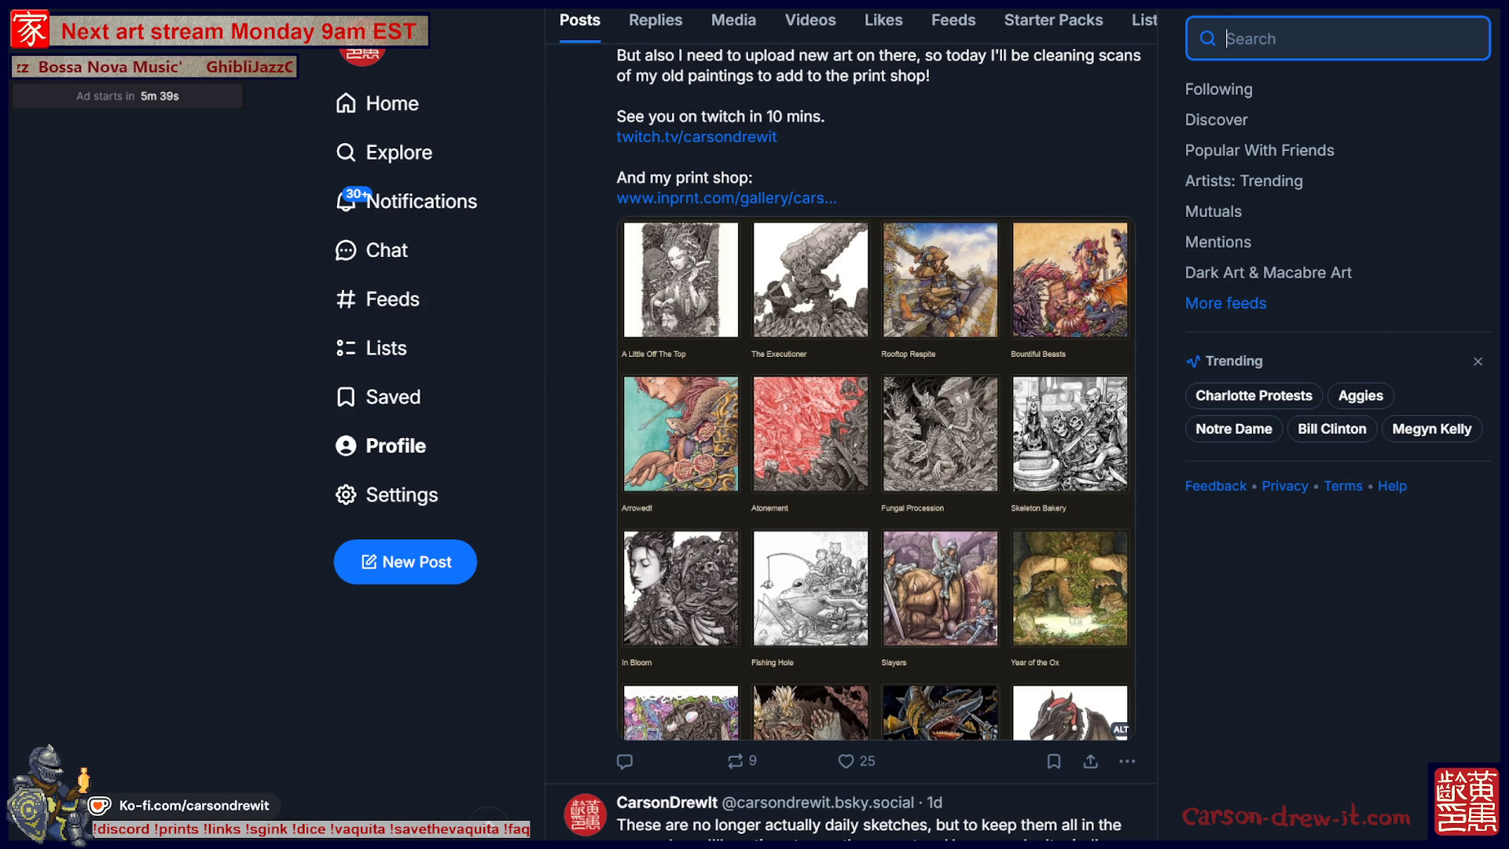
Search the Scotland-based artist's handle and open her profile.
type("kirstyarts")
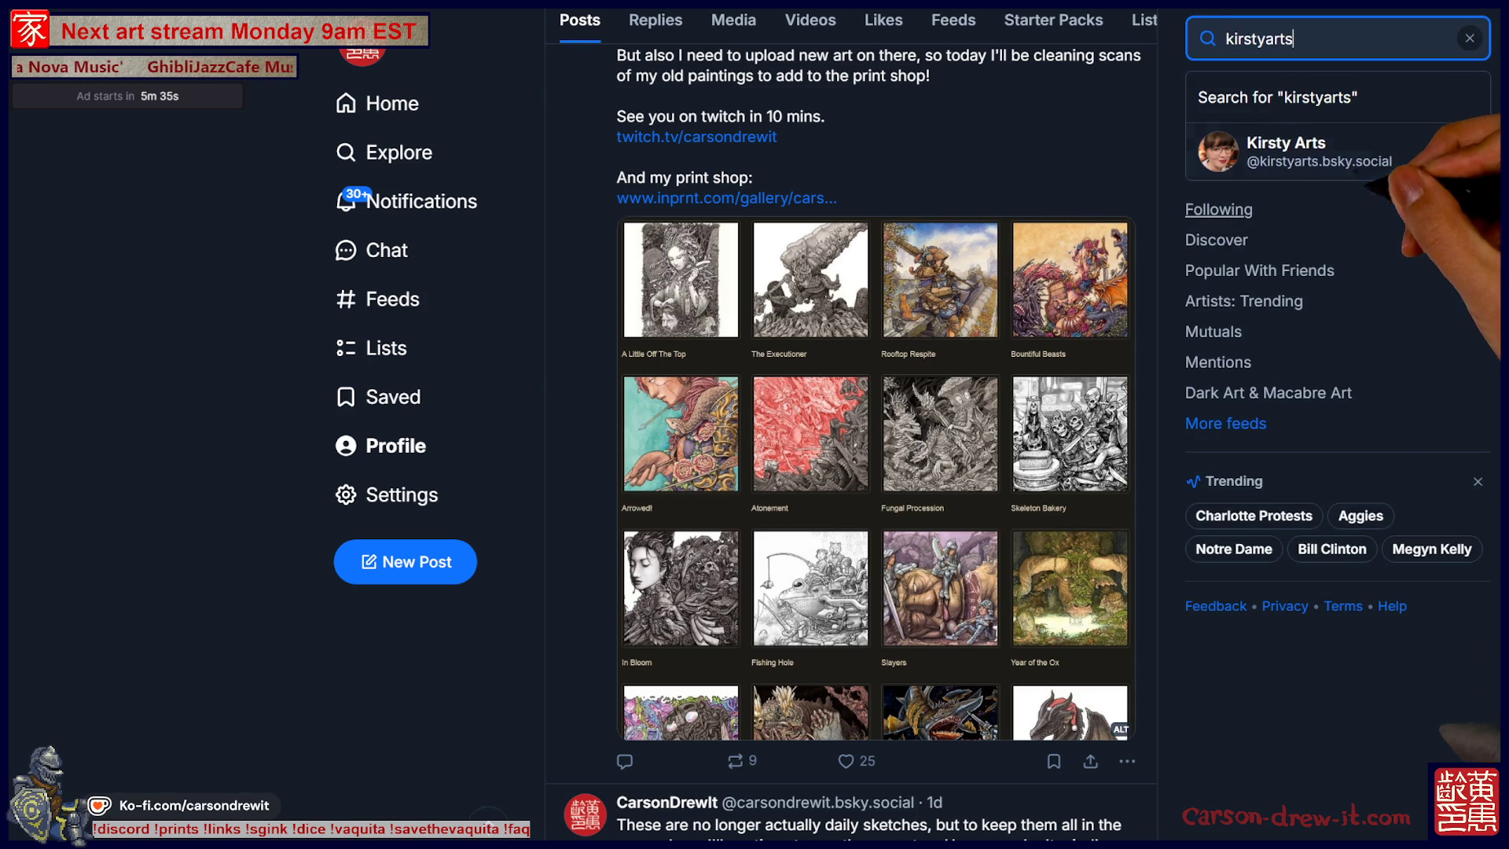
left_click(1320, 151)
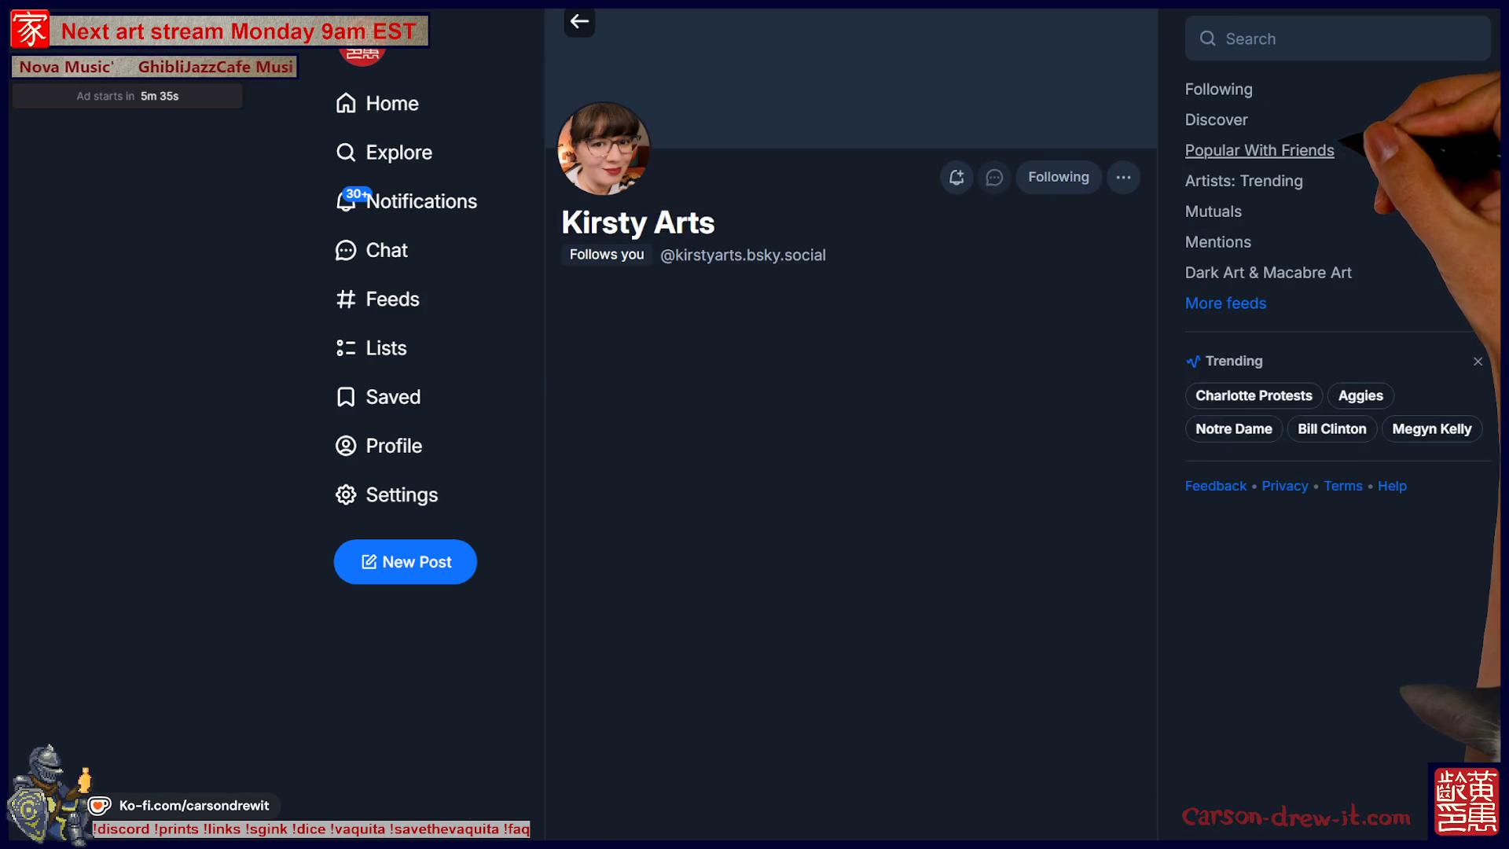
scroll(851, 471, "down", 3)
Scroll down through her posts and back toward the pinned print-shop post.
scroll(845, 441, "down", 5)
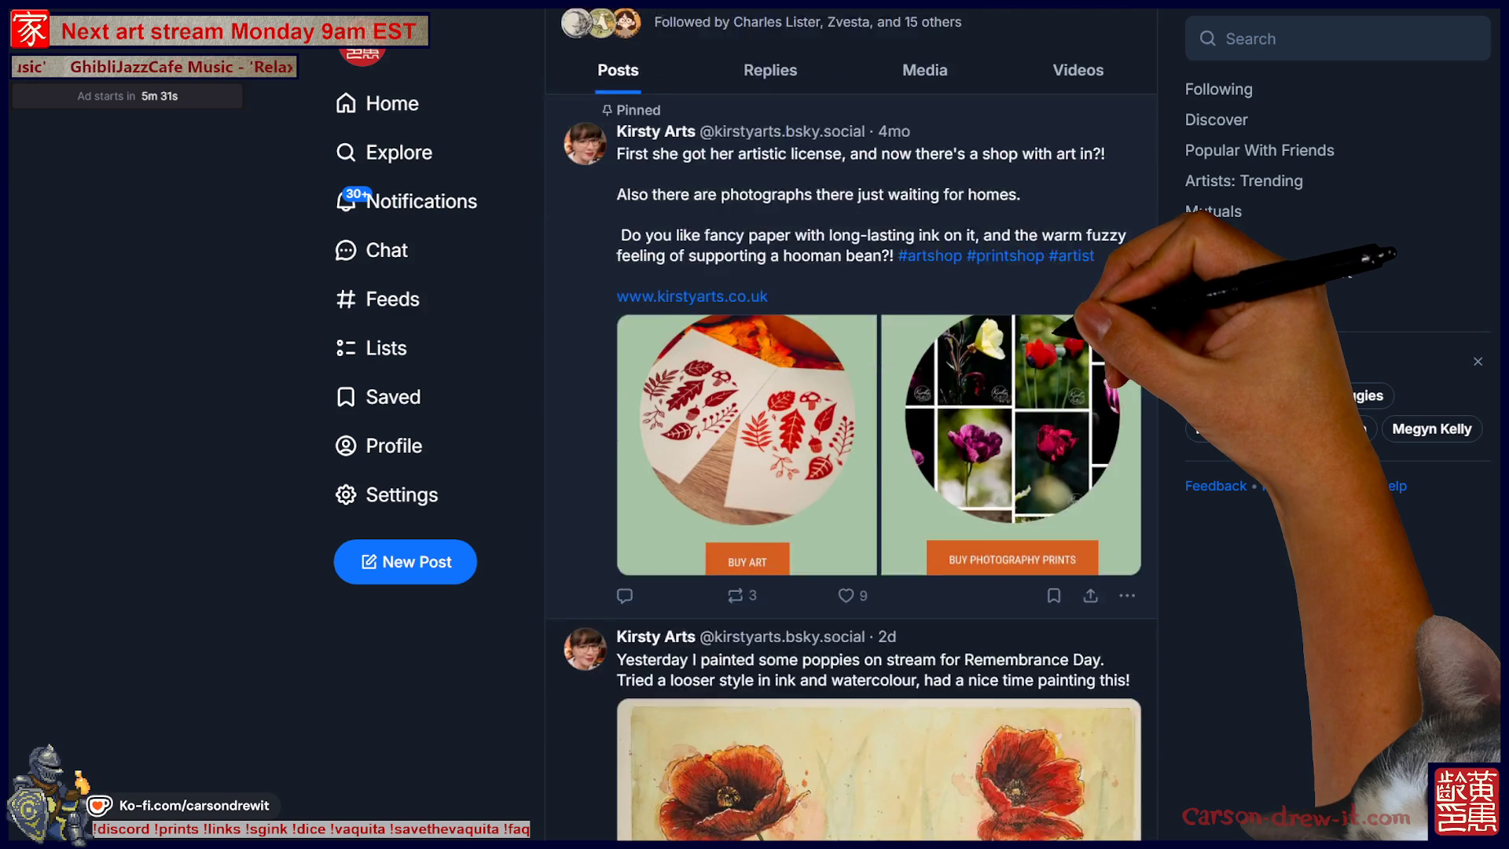
scroll(851, 440, "down", 3)
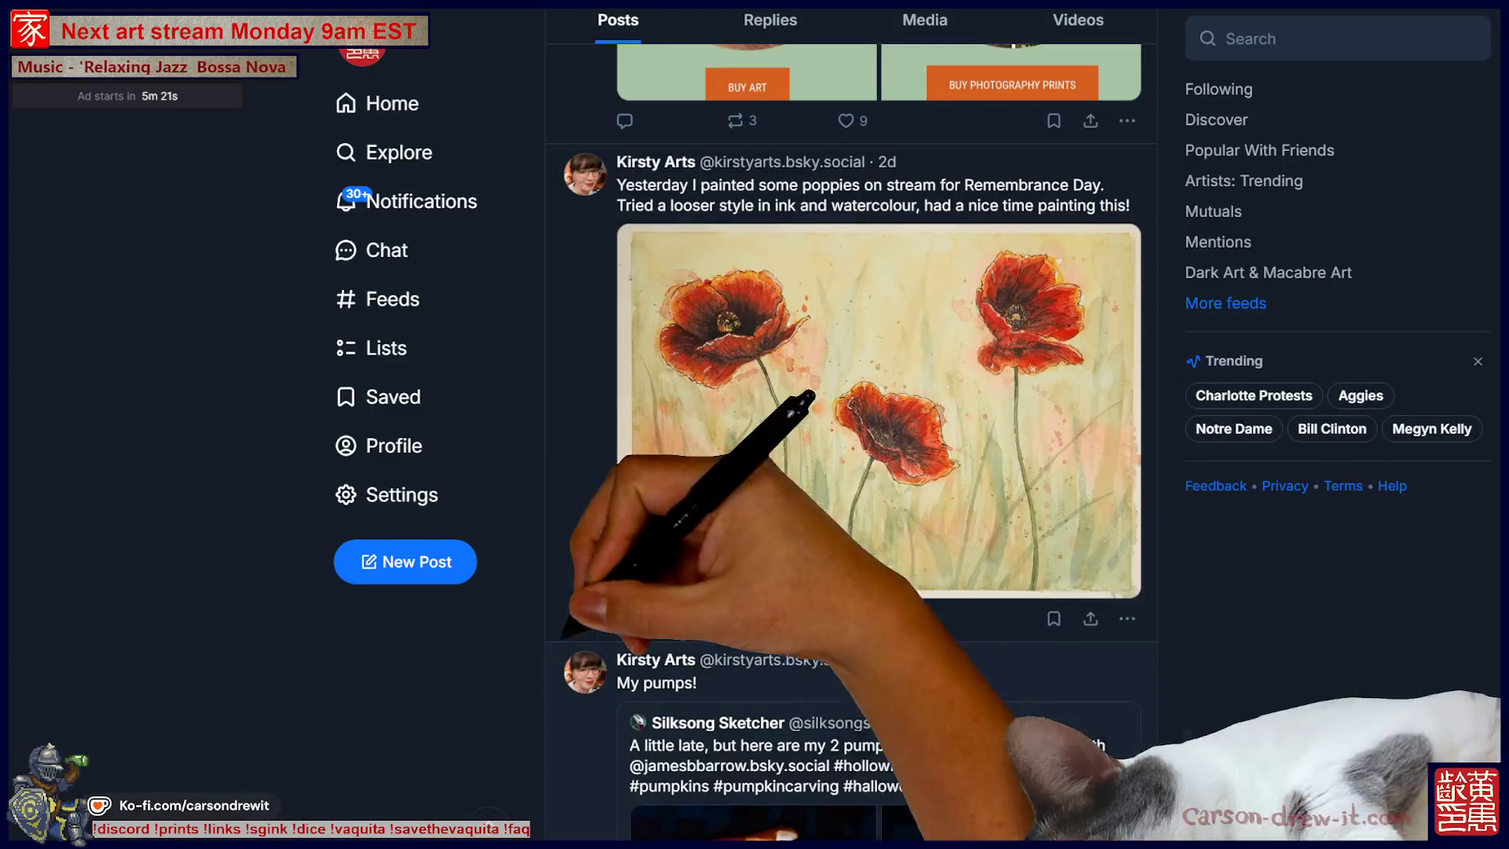
scroll(864, 440, "down", 4)
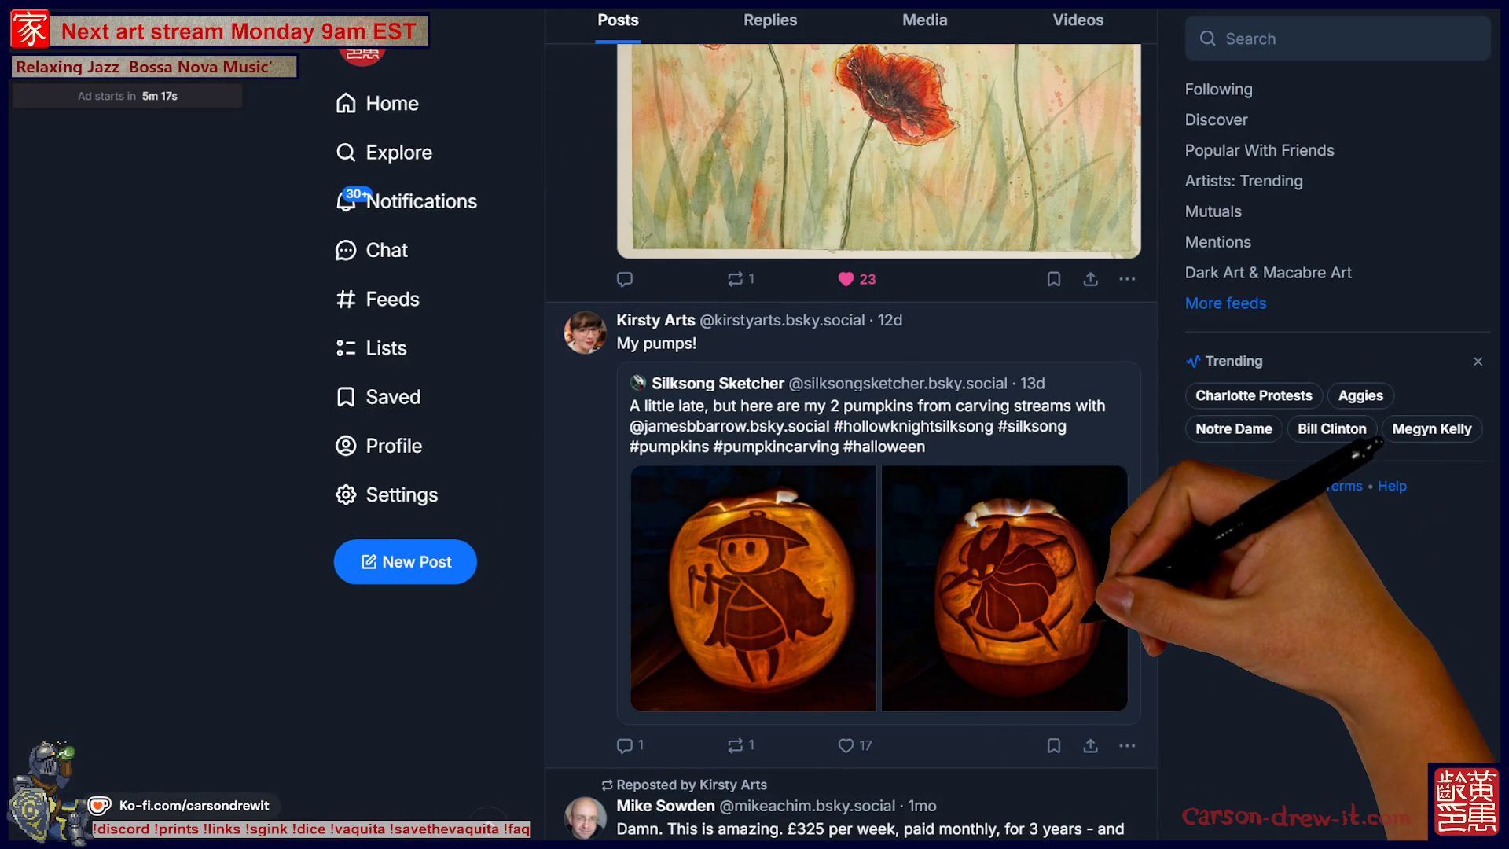
scroll(864, 440, "down", 3)
scroll(865, 441, "down", 6)
scroll(865, 440, "down", 8)
scroll(864, 440, "down", 11)
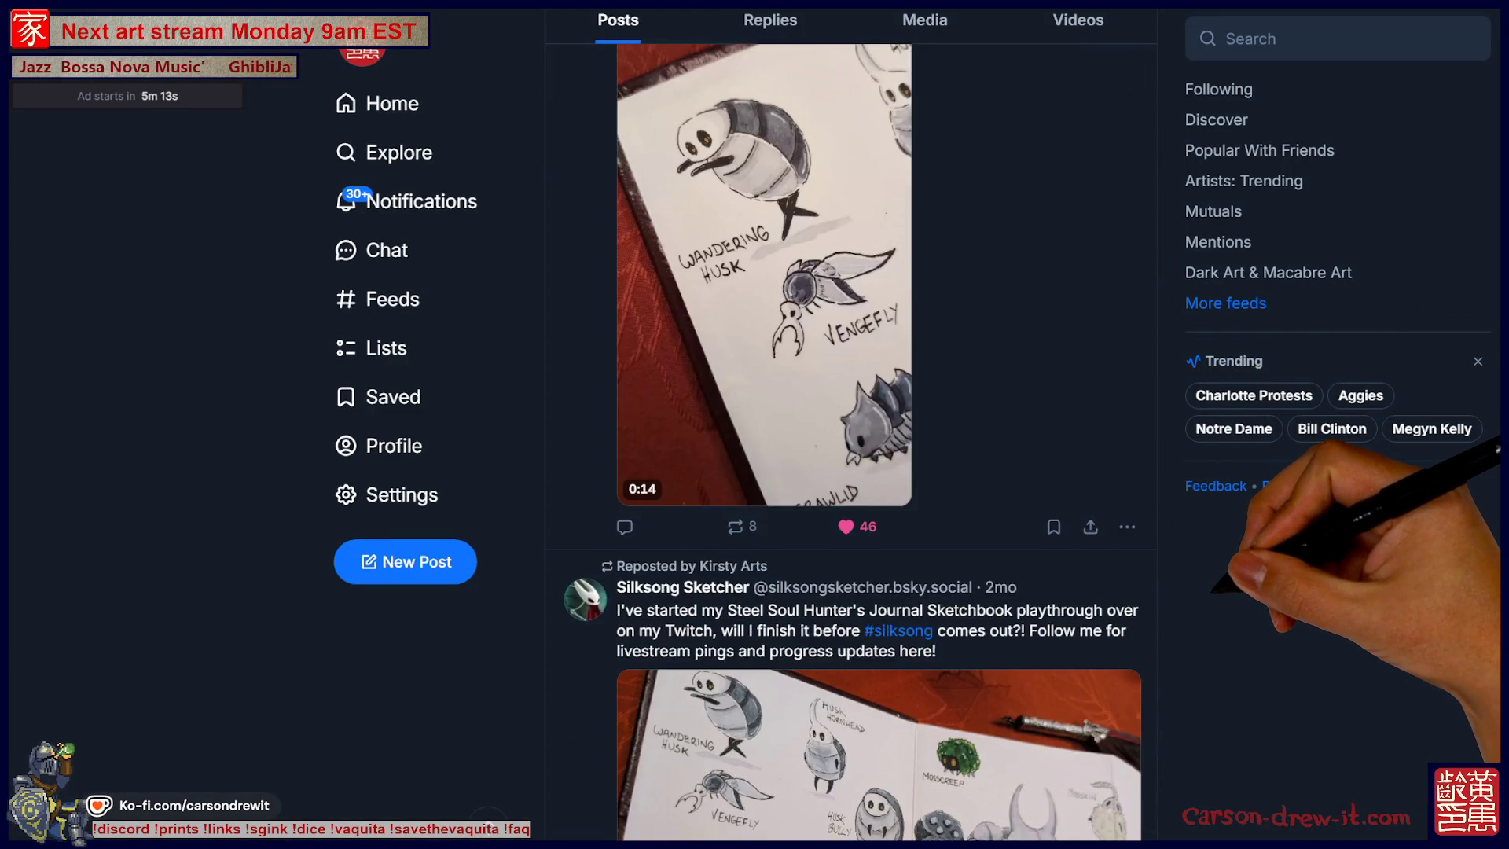
scroll(864, 440, "down", 15)
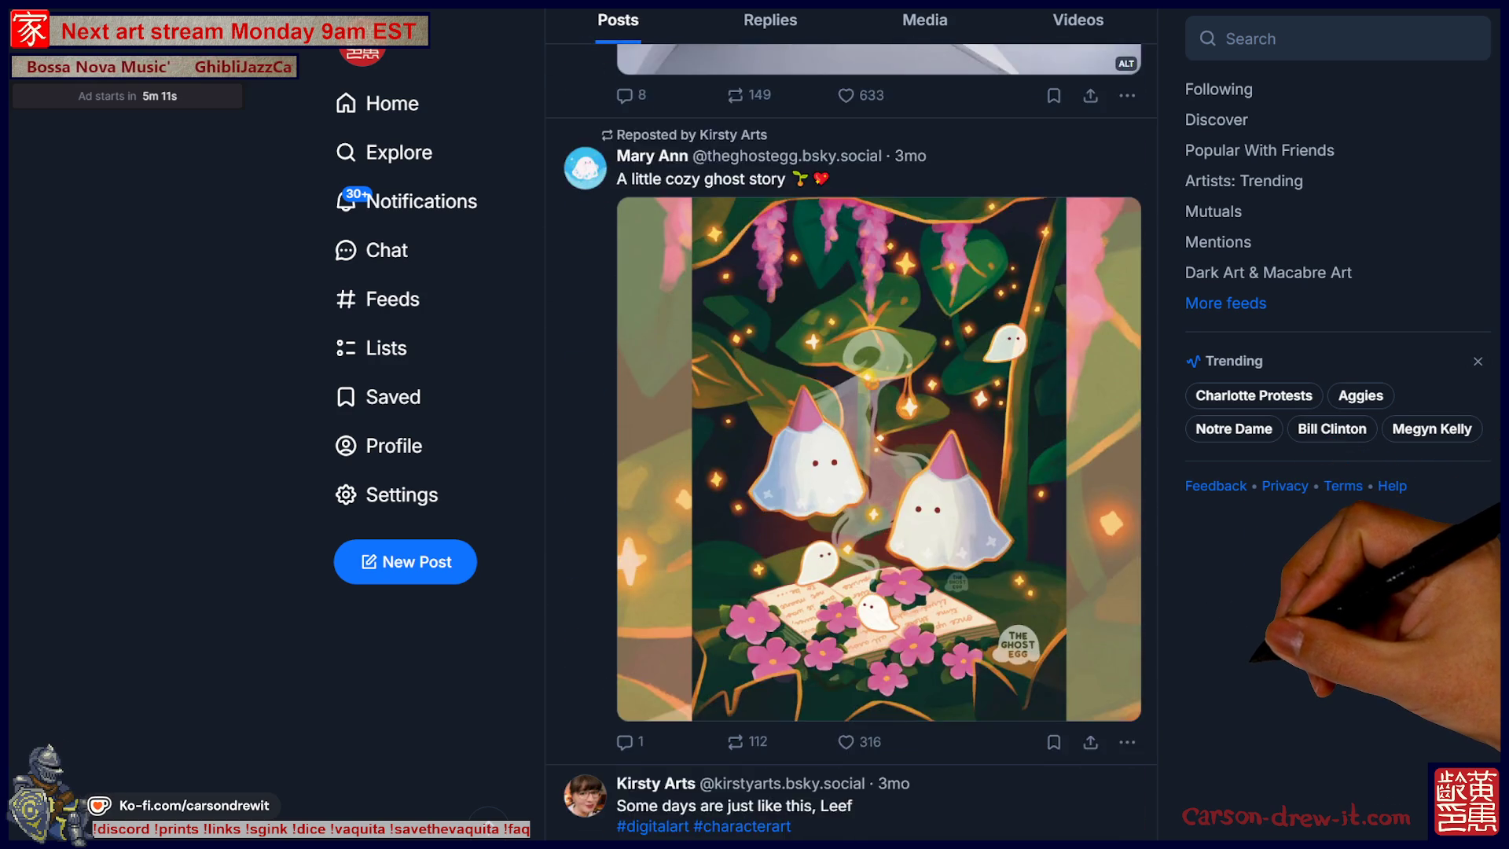
scroll(848, 440, "up", 3)
scroll(849, 440, "up", 15)
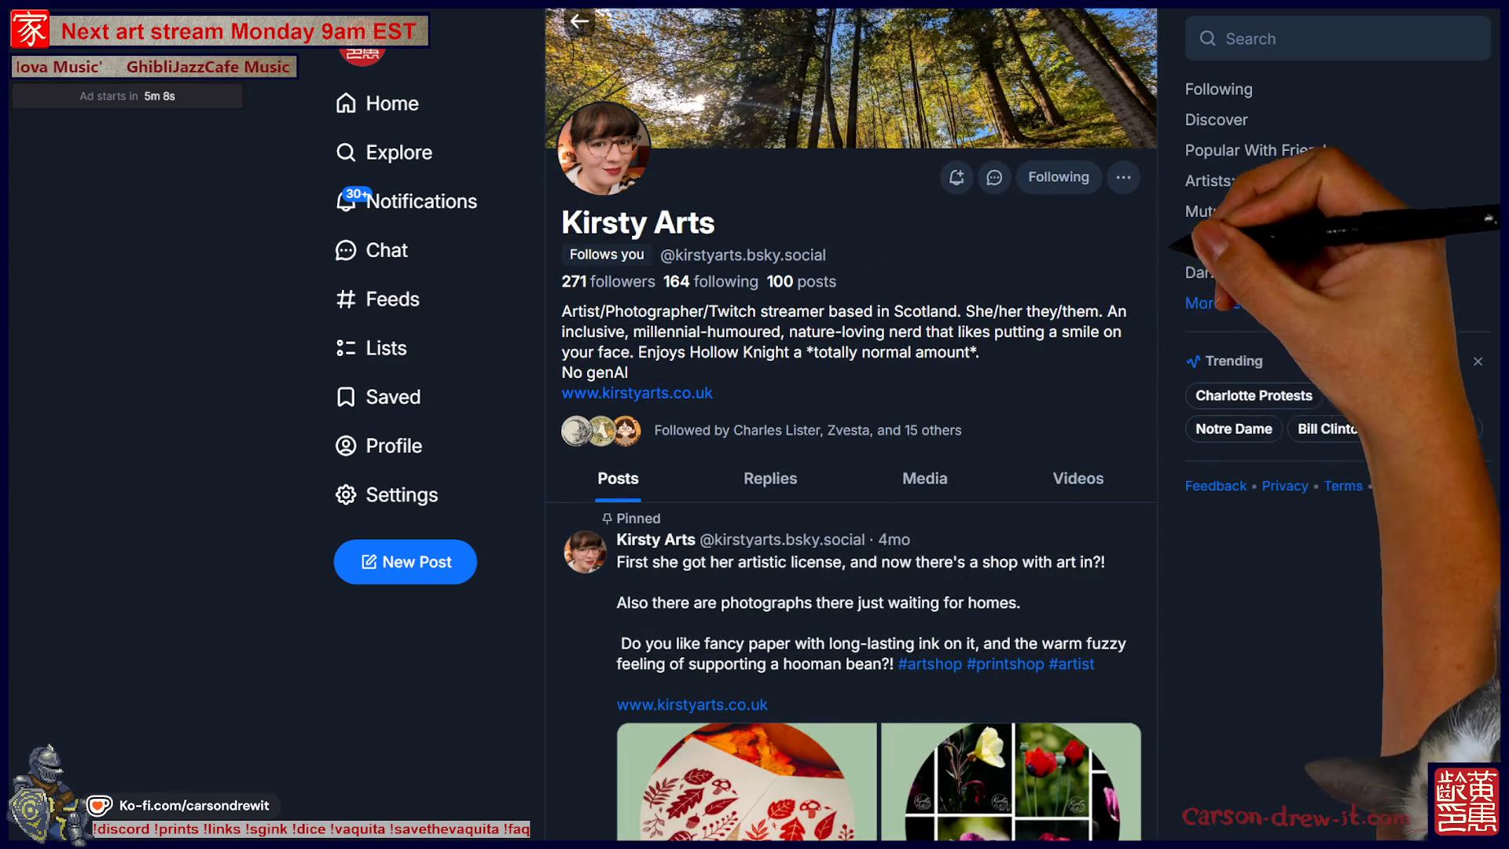
Search the acrylic painter by his first name and open his profile.
left_click(1257, 39)
type("james")
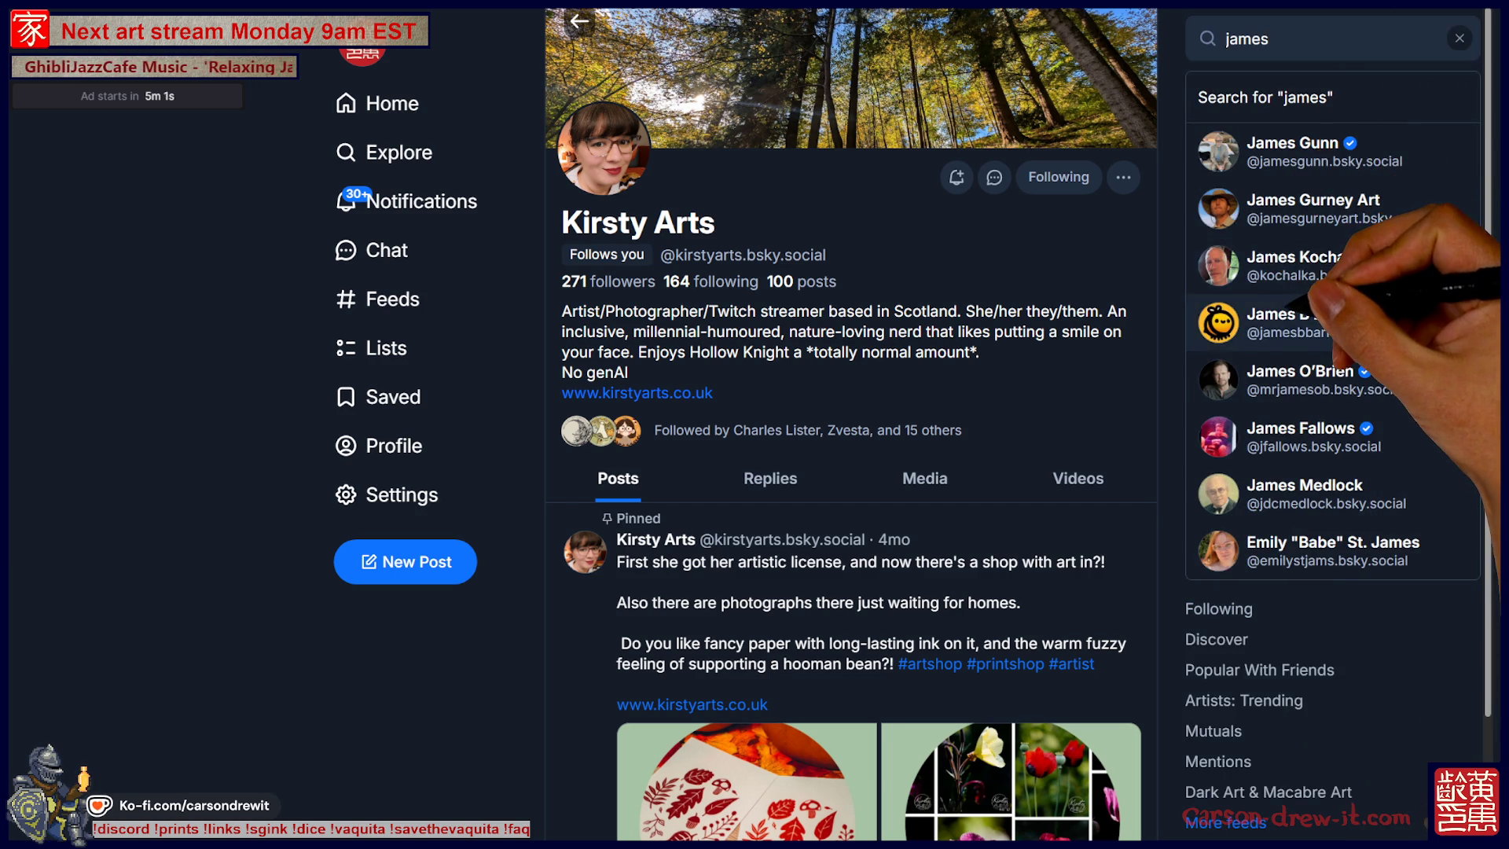
left_click(1289, 322)
scroll(851, 424, "down", 5)
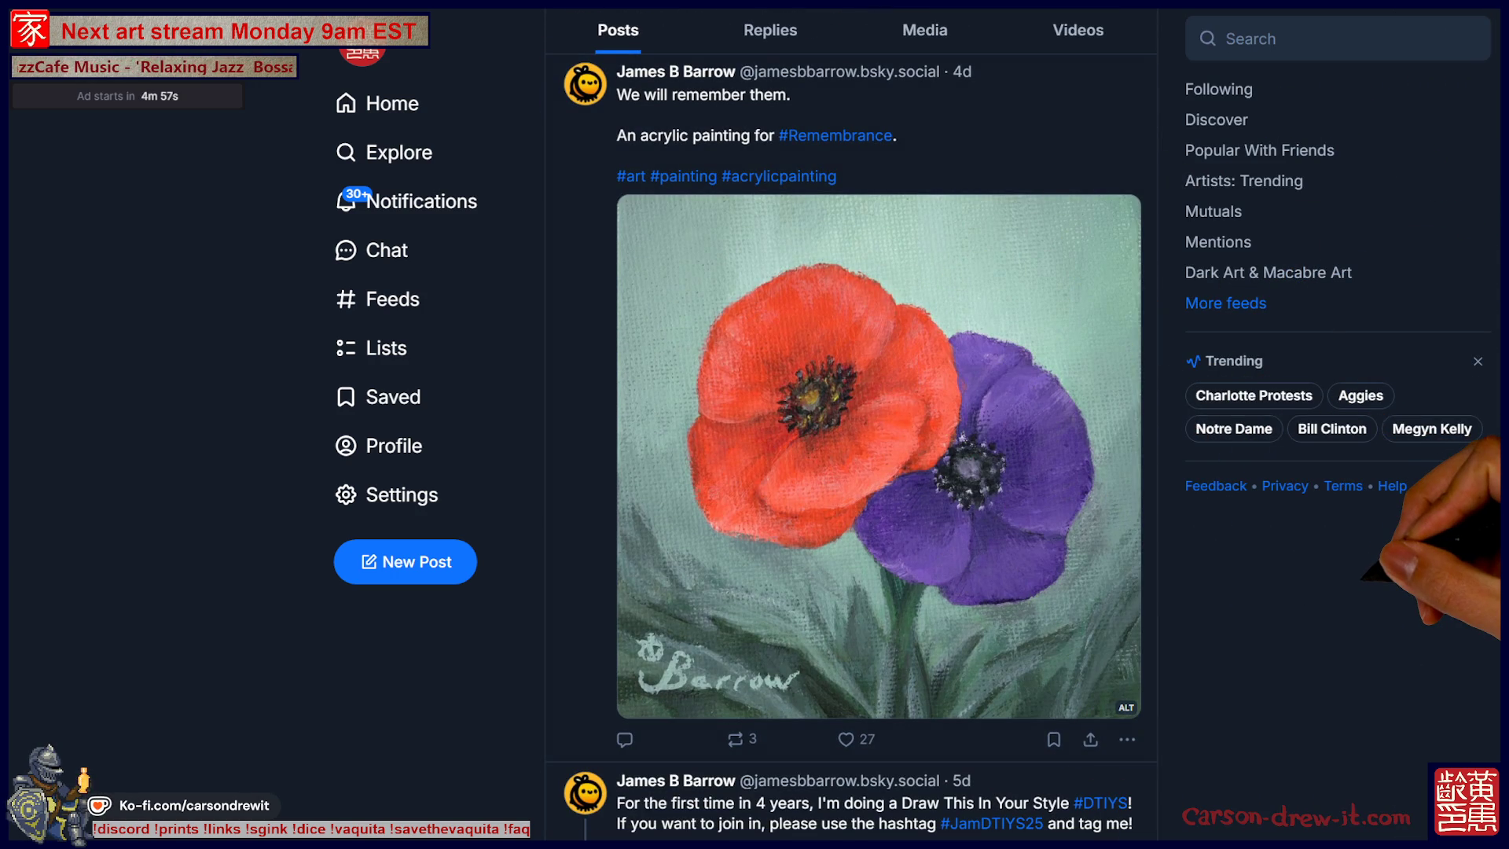
scroll(845, 440, "down", 5)
Browse his posts and view the weekly art-along peach flower painting photo full size.
scroll(879, 440, "down", 3)
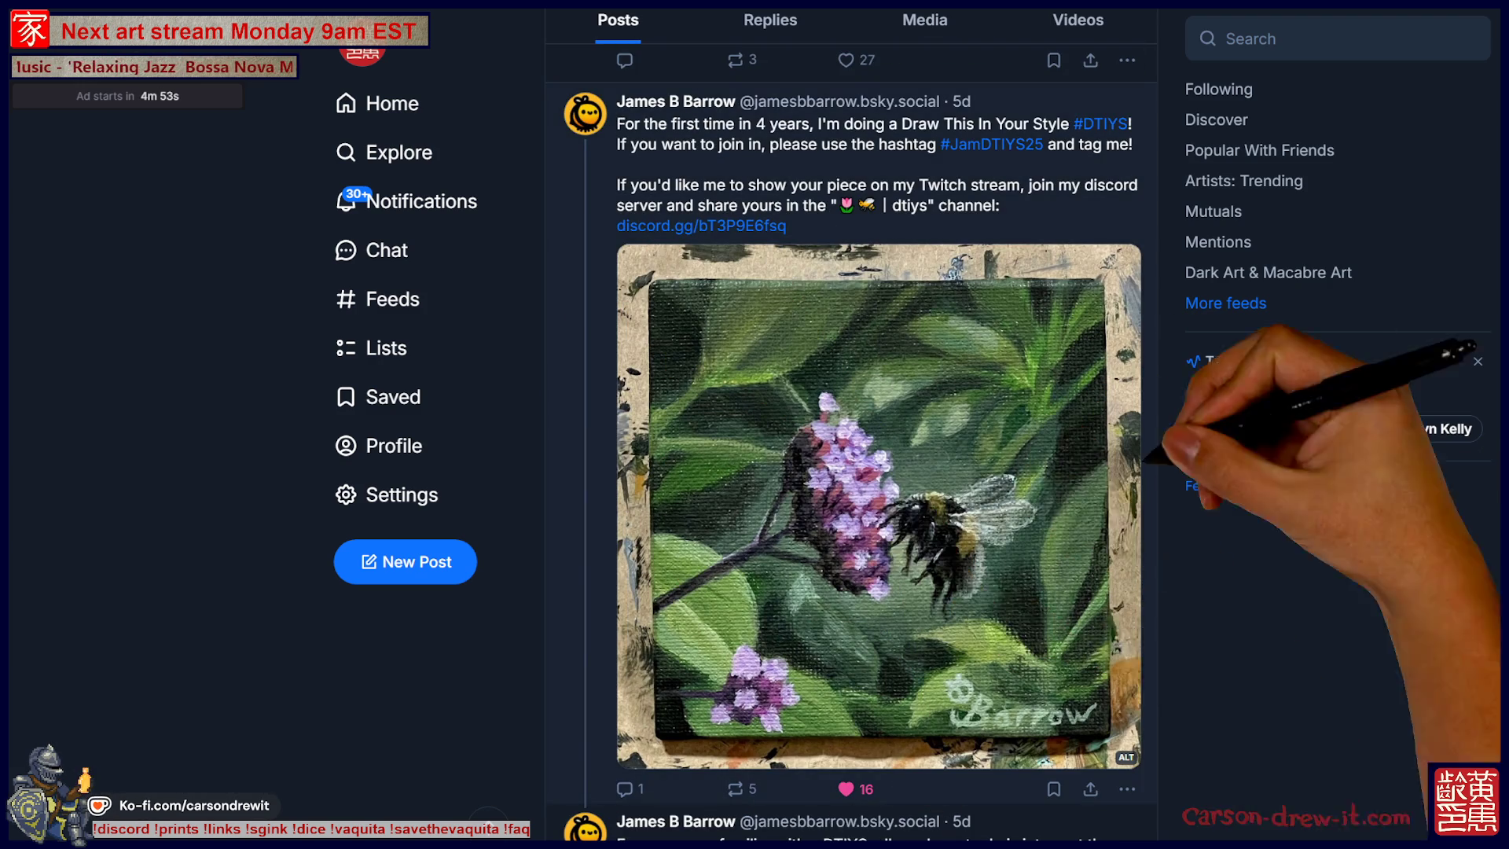
scroll(851, 440, "down", 10)
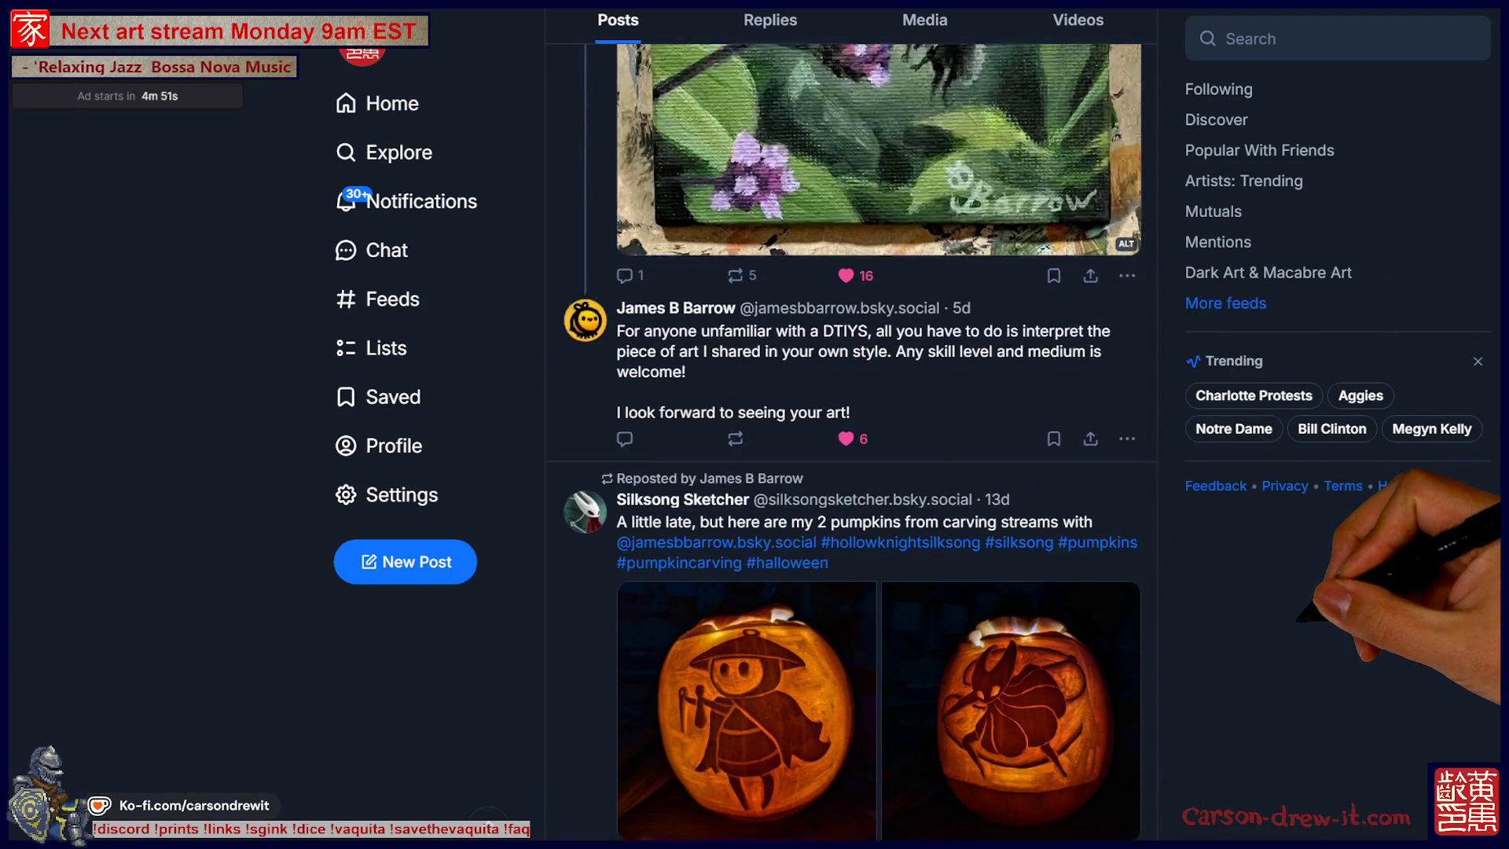
scroll(851, 440, "down", 10)
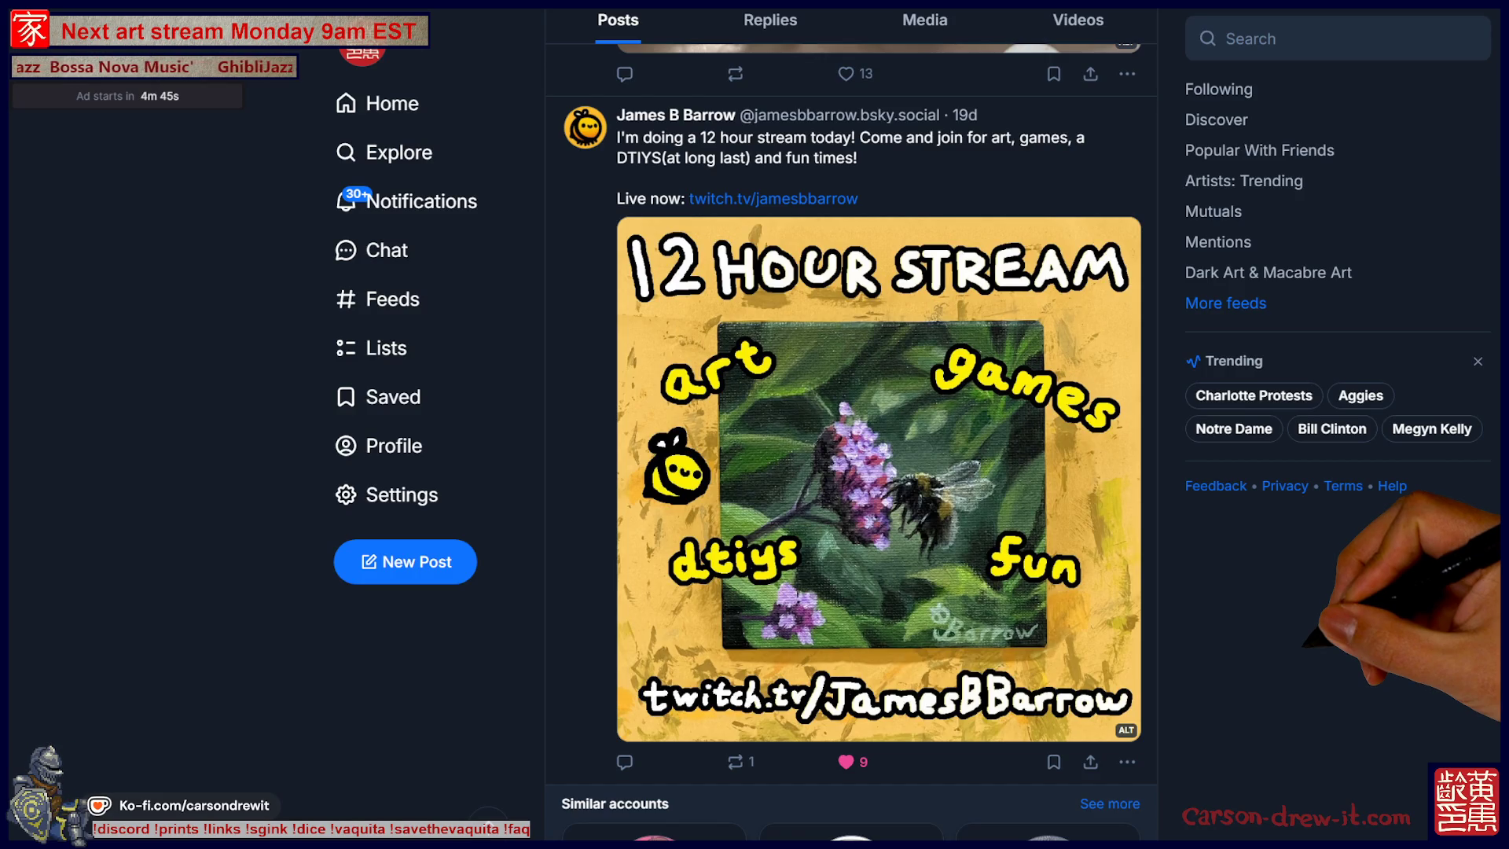
scroll(851, 440, "up", 3)
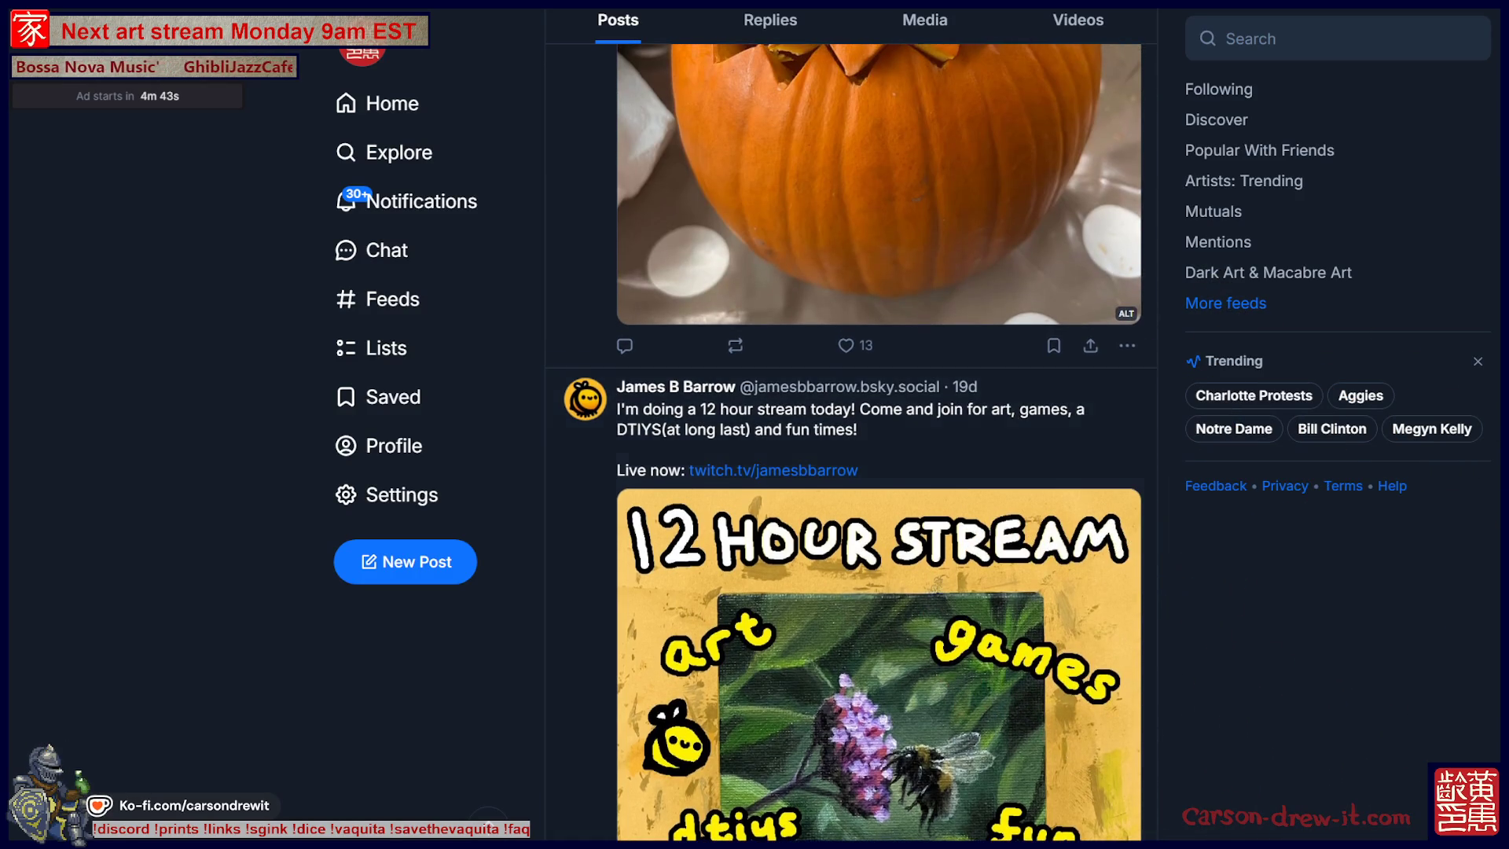
scroll(851, 440, "down", 15)
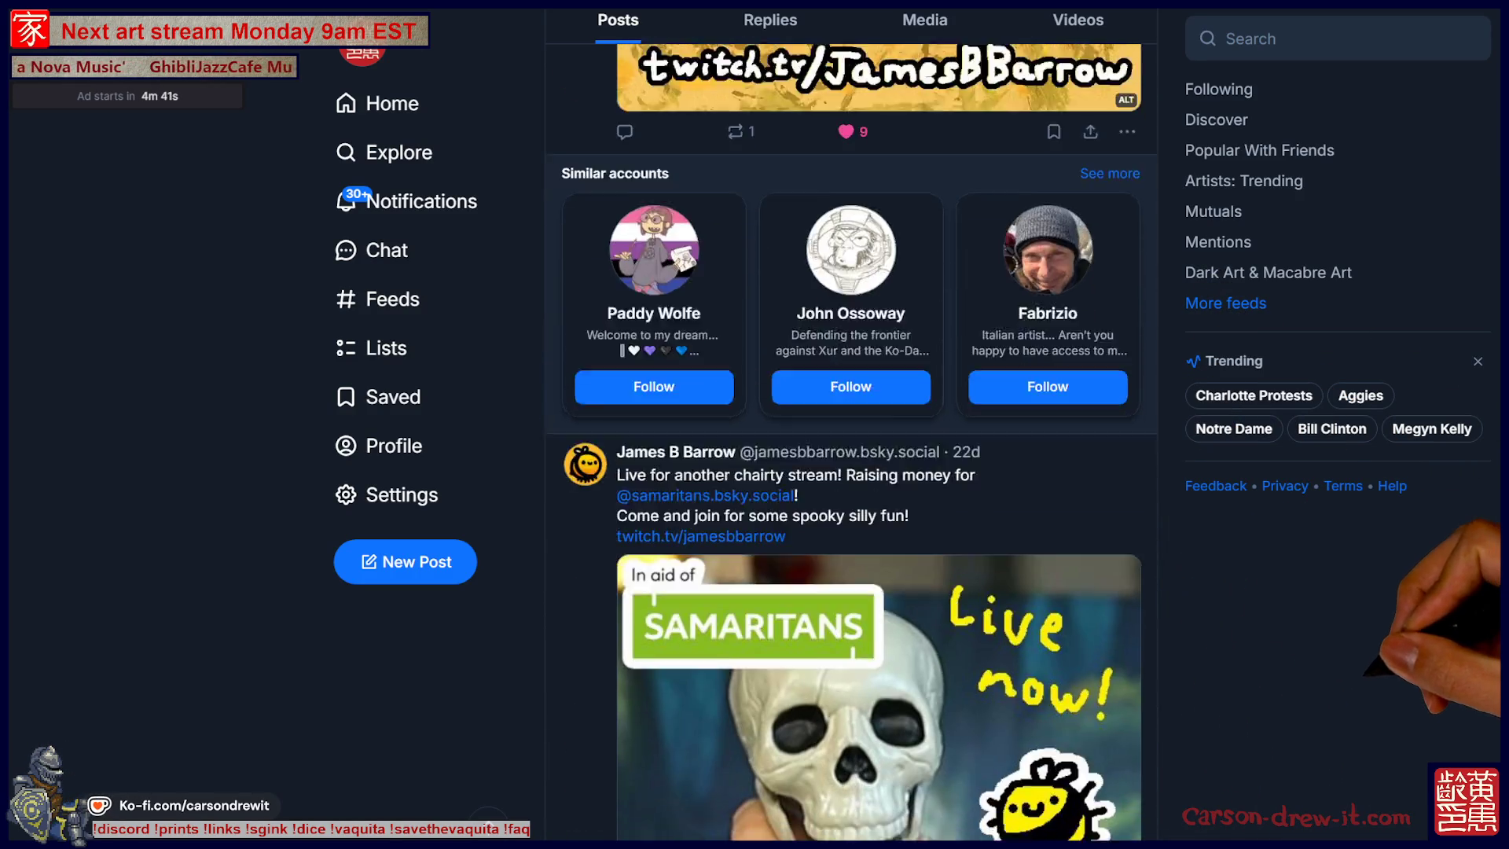
scroll(878, 440, "down", 4)
scroll(851, 440, "up", 6)
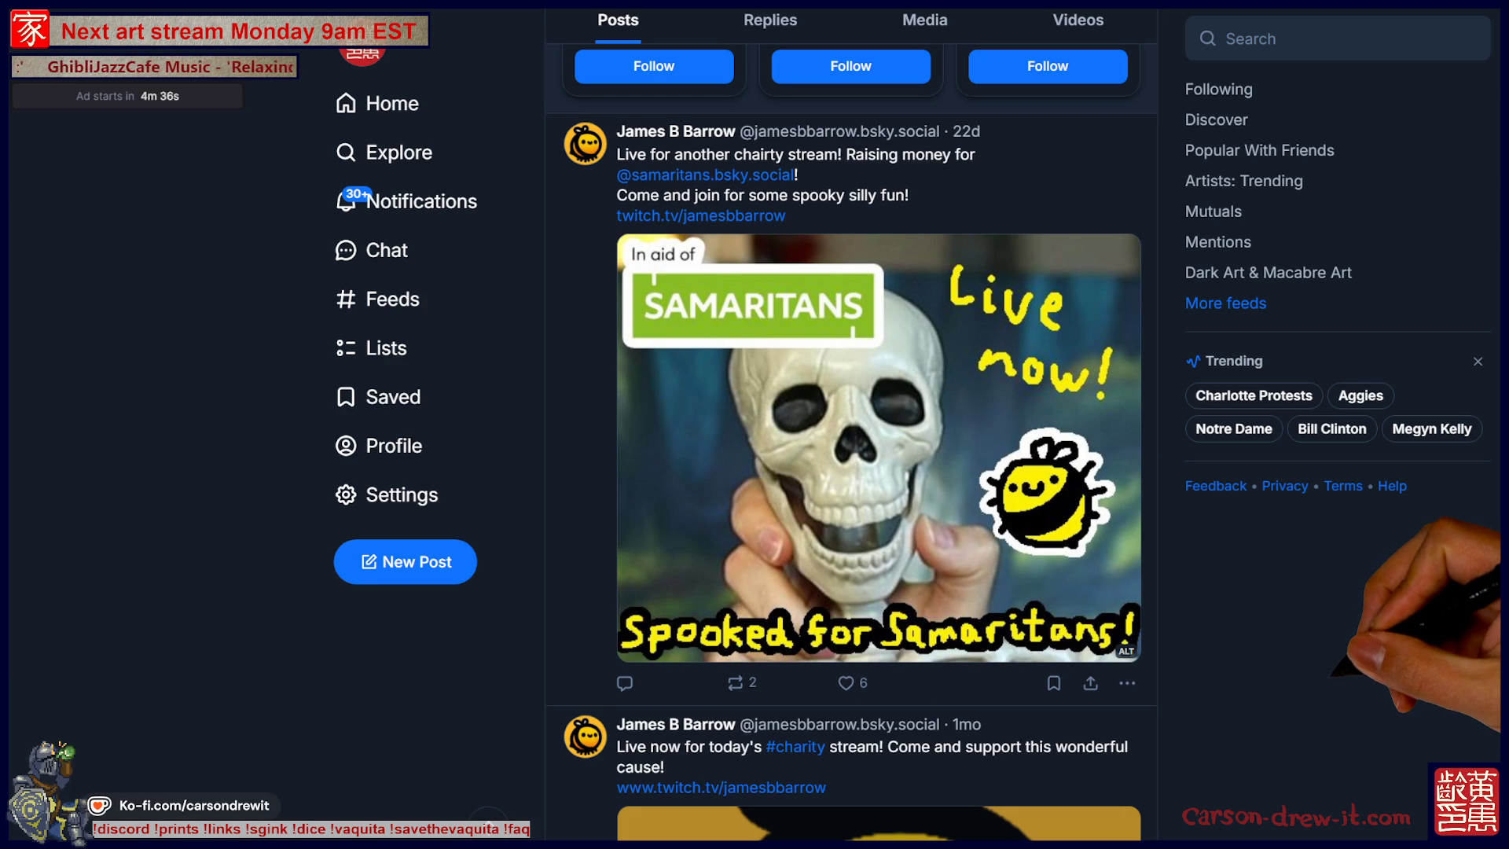
scroll(851, 440, "down", 15)
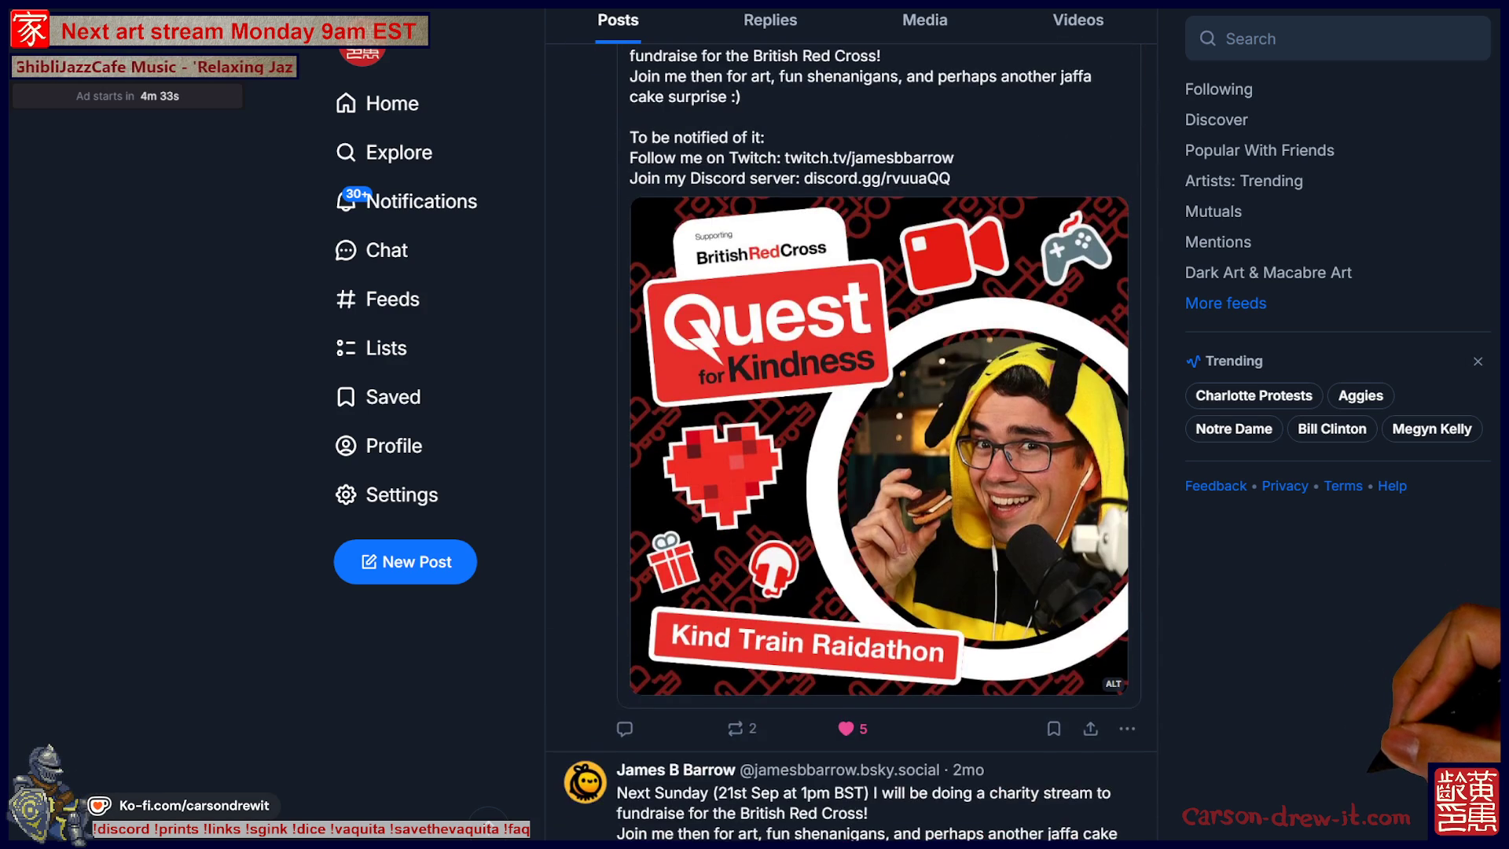
scroll(851, 440, "down", 5)
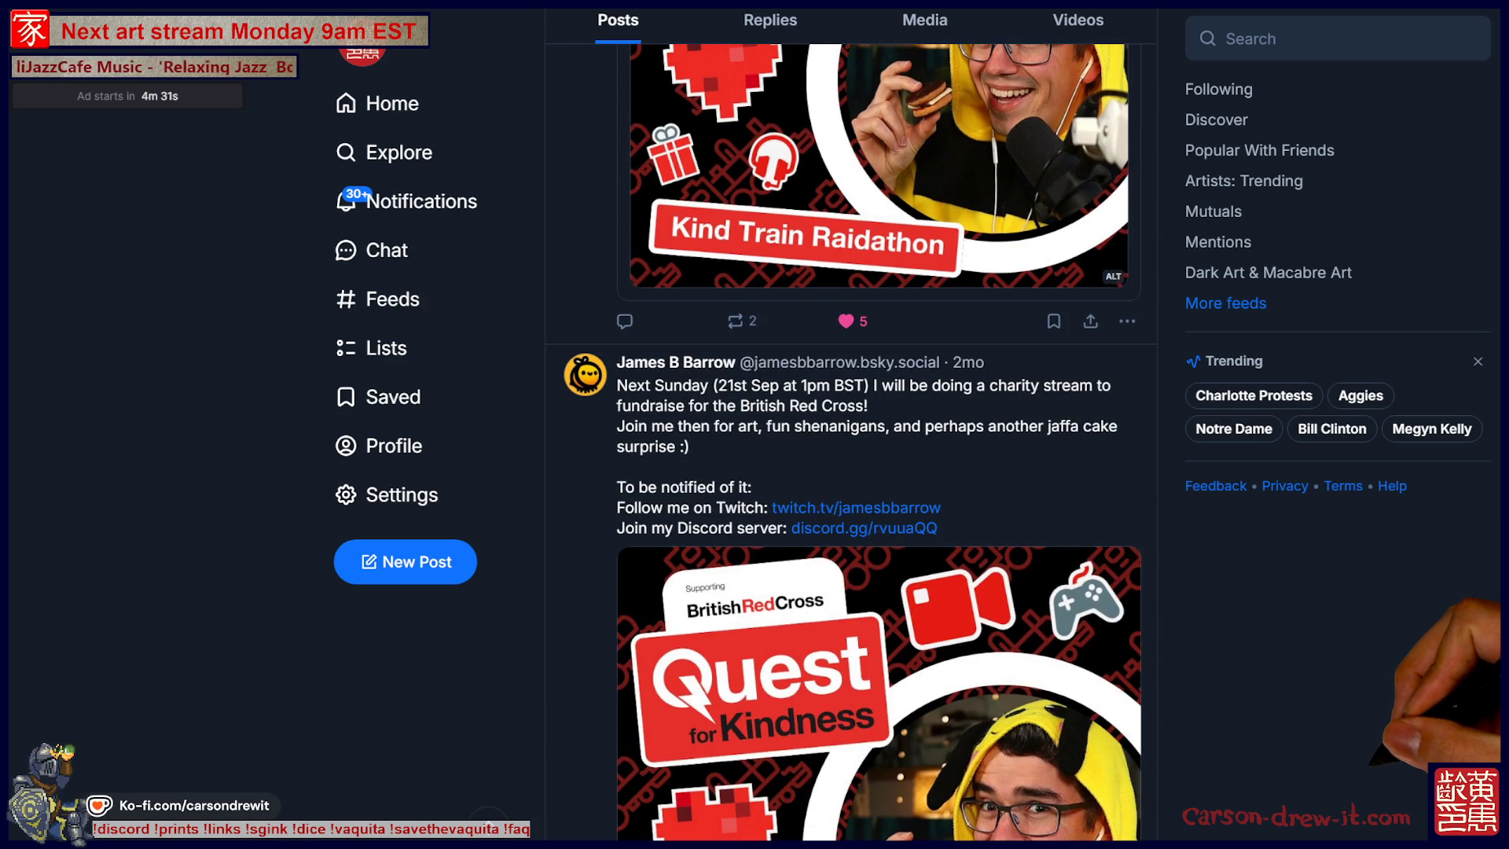
scroll(879, 440, "up", 10)
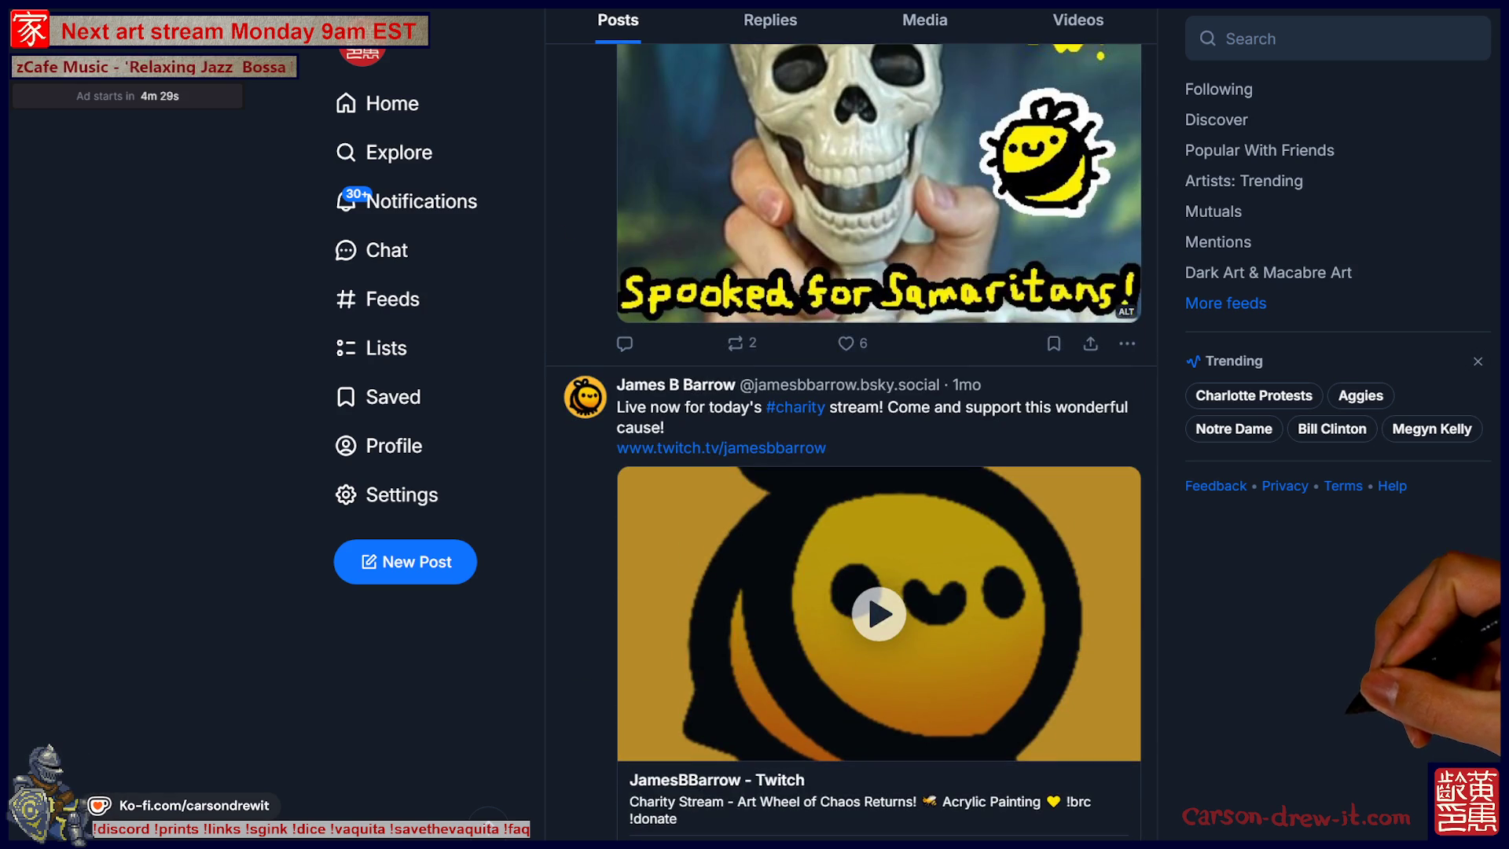
scroll(851, 440, "down", 15)
scroll(851, 440, "up", 6)
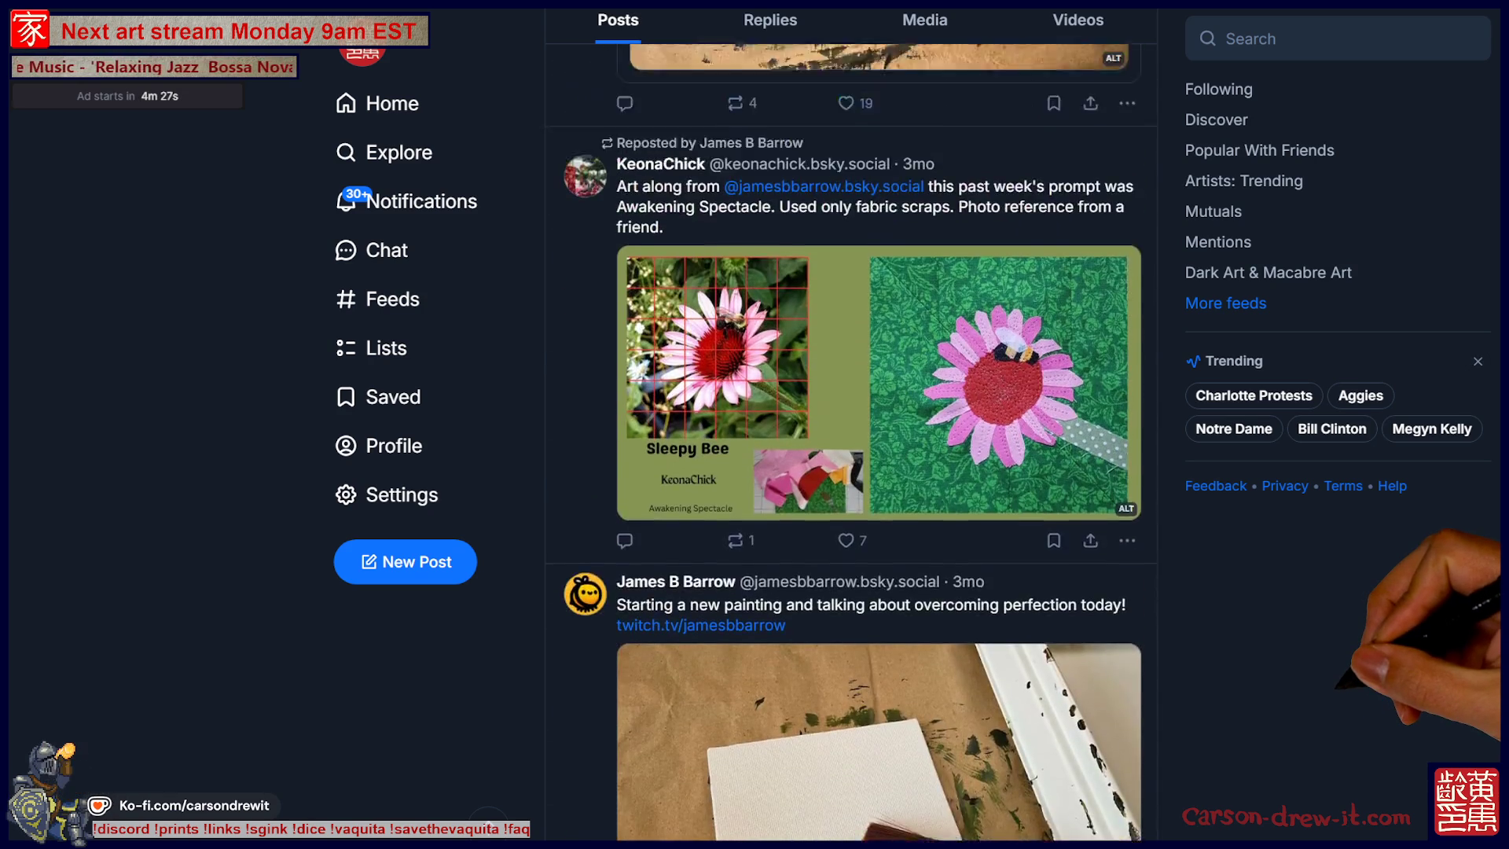
scroll(851, 440, "up", 5)
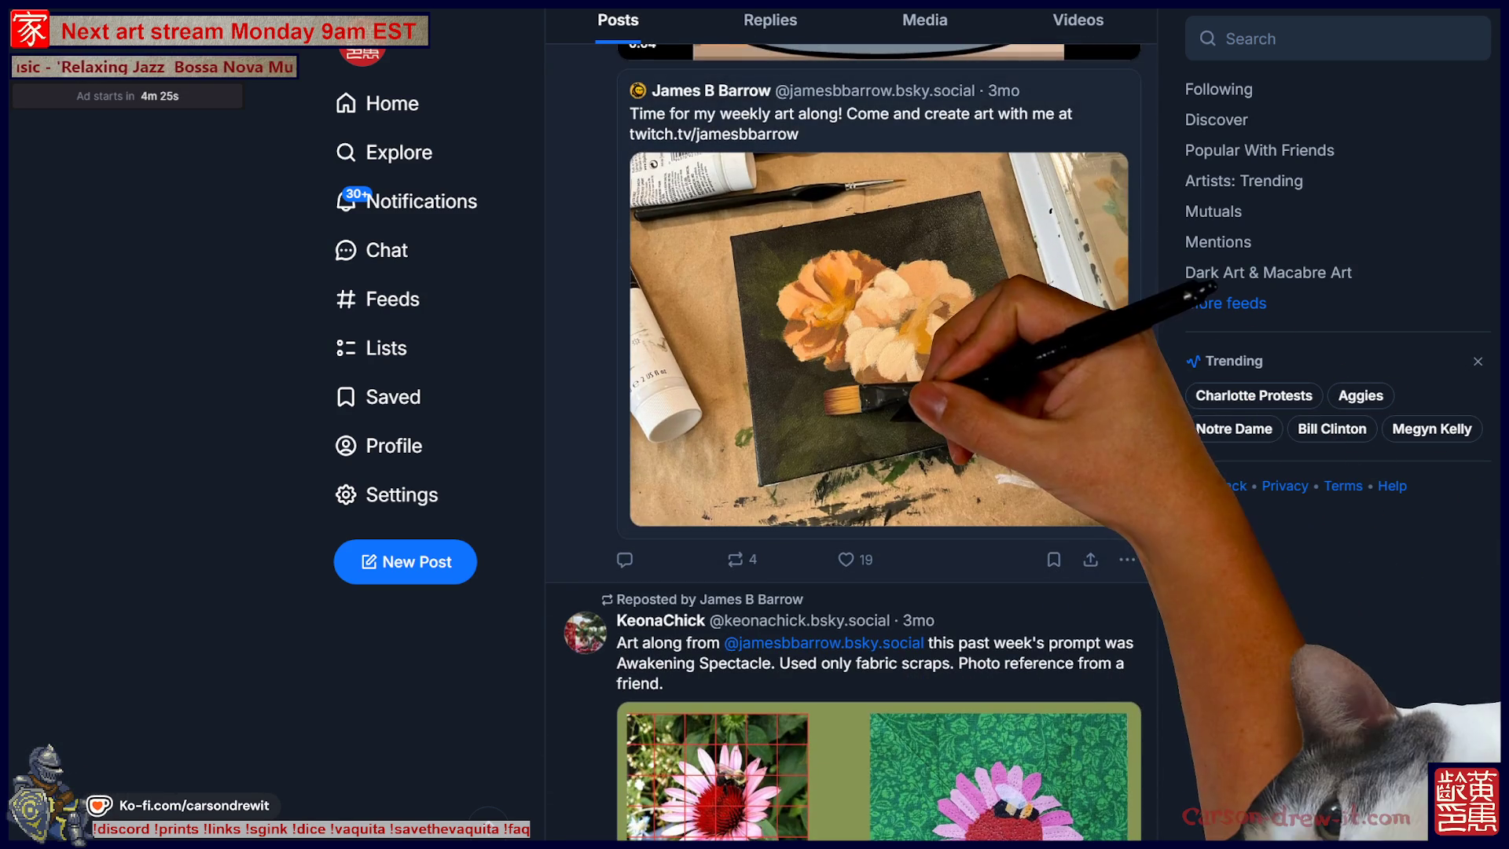
left_click(851, 440)
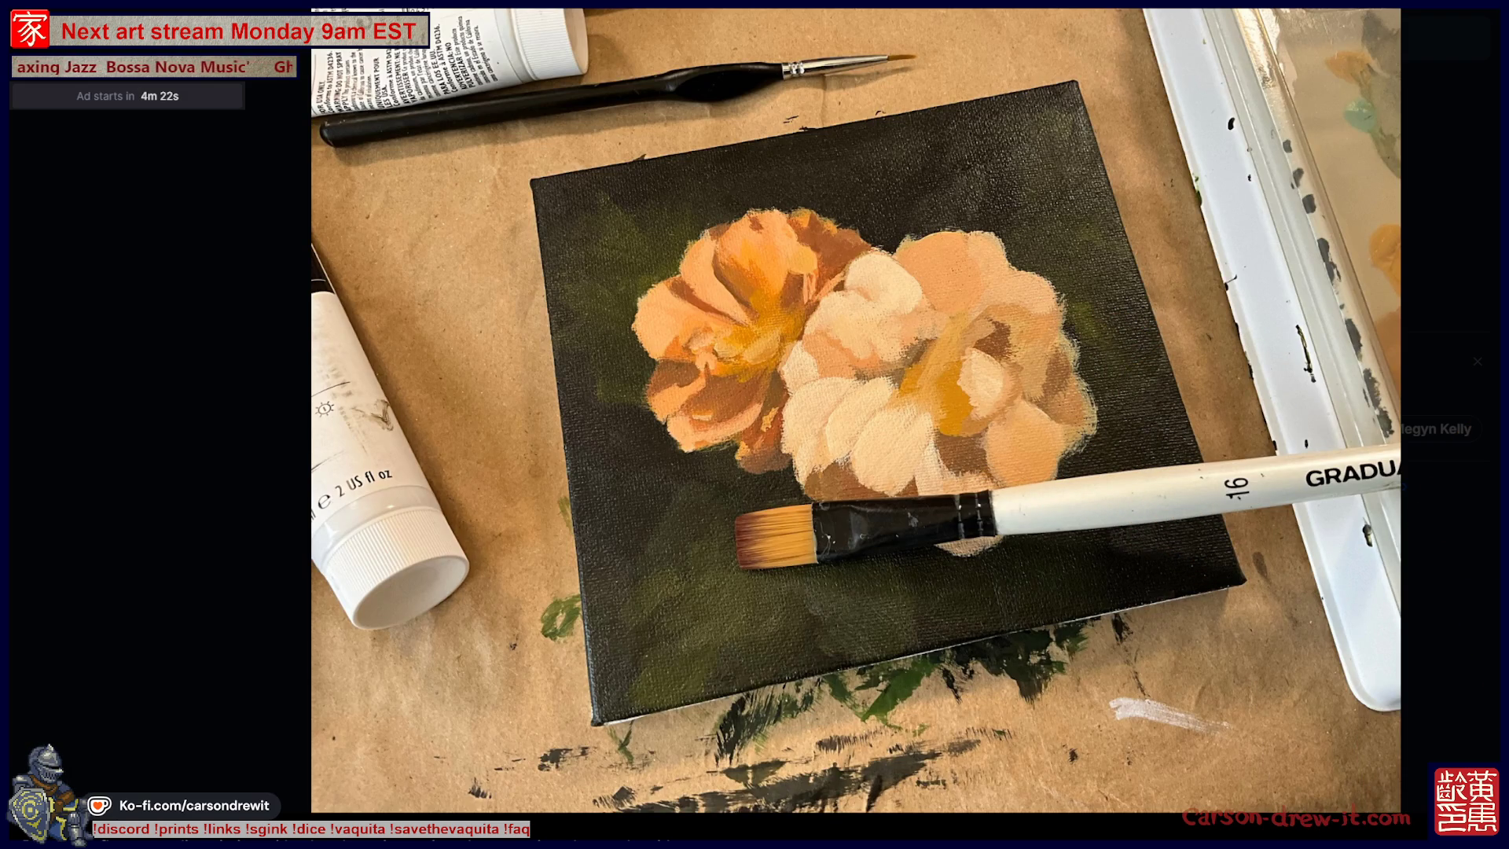
key("Escape")
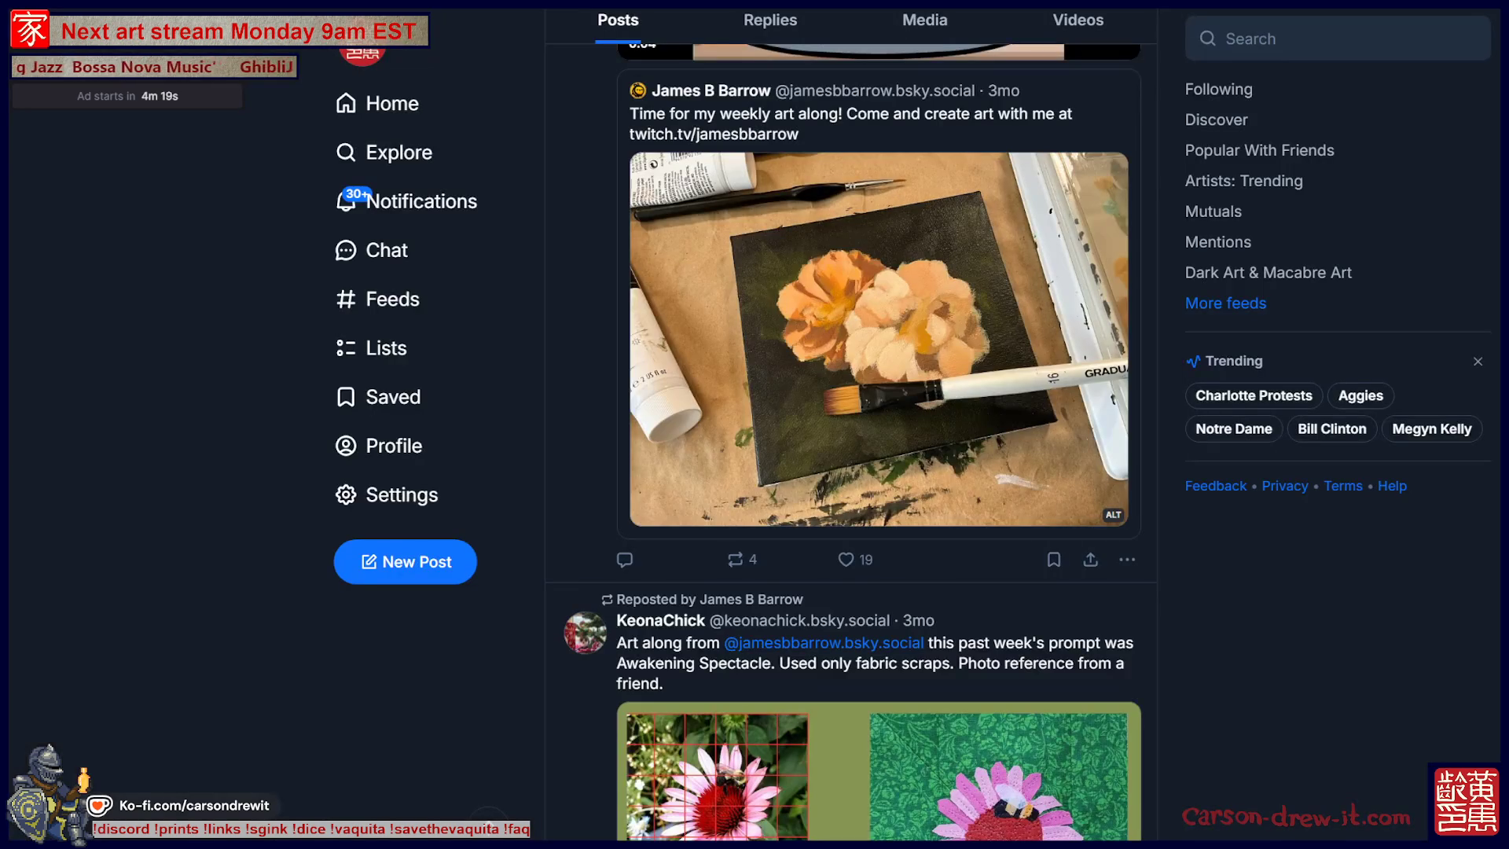